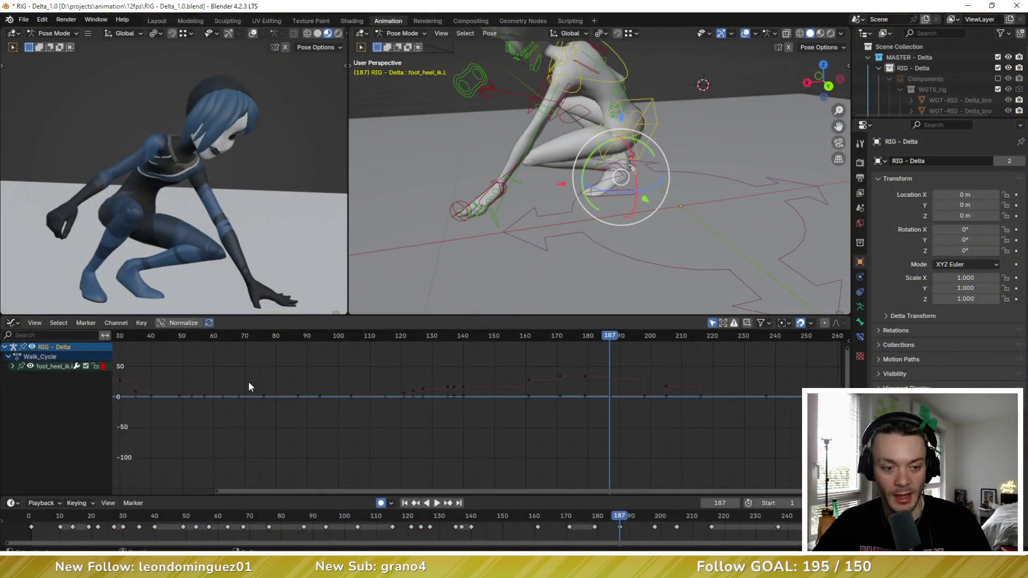
Step: Rescale the Graph Editor to span frames -80 to 320 so the foot_heel_ik.L curves fit
{"action": "mouse_move", "coordinate": [249, 382]}
{"action": "middle_mouse_down", "text": "ctrl"}
{"action": "mouse_move", "coordinate": [347, 413]}
{"action": "mouse_move", "coordinate": [397, 393]}
{"action": "mouse_move", "coordinate": [372, 415]}
{"action": "mouse_move", "coordinate": [423, 390]}
{"action": "middle_mouse_up", "text": "ctrl"}
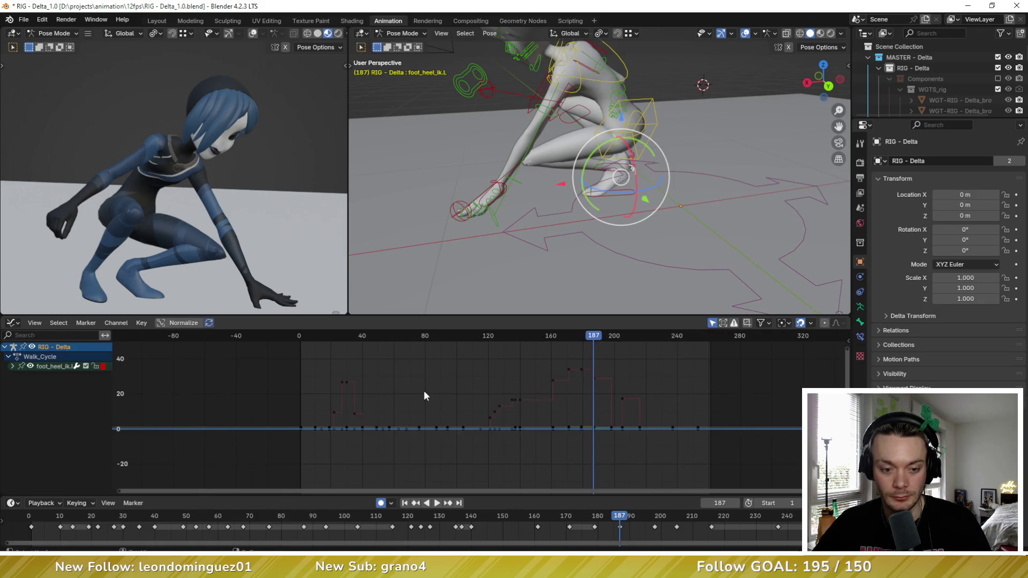
Step: Return to the animation start and flip between the first keyed poses
{"action": "left_click", "coordinate": [304, 336]}
{"action": "scroll", "coordinate": [198, 205], "scroll_direction": "down", "scroll_amount": 5}
{"action": "scroll", "coordinate": [201, 219], "scroll_direction": "up", "scroll_amount": 2}
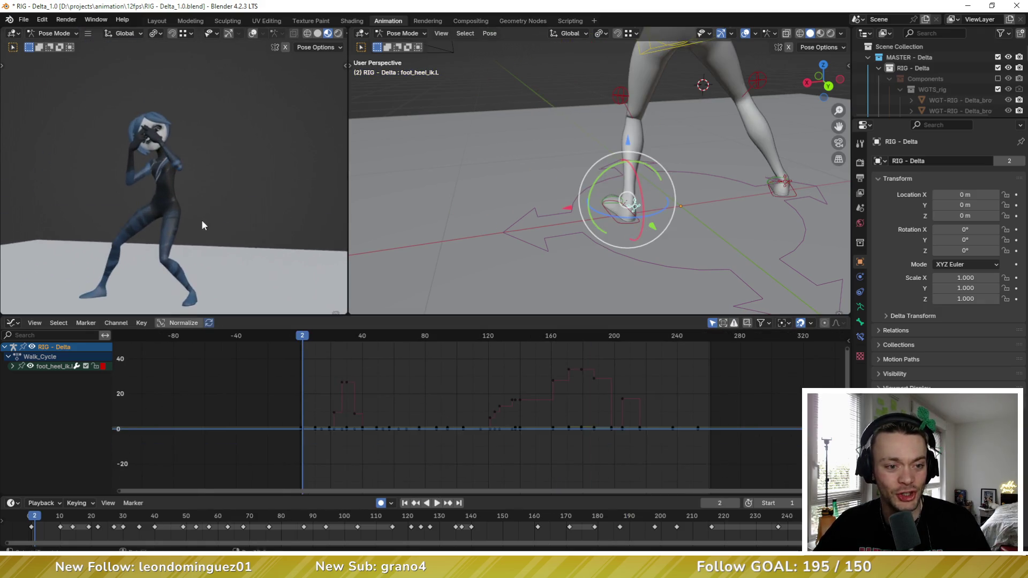
{"action": "key", "text": "Down"}
{"action": "key", "text": "Up"}
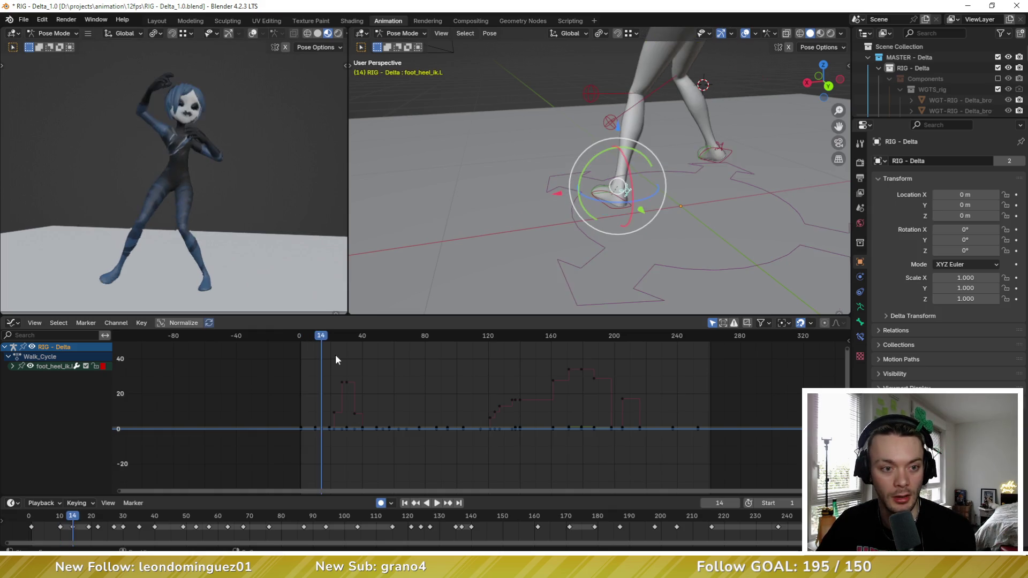
{"action": "key", "text": "Down"}
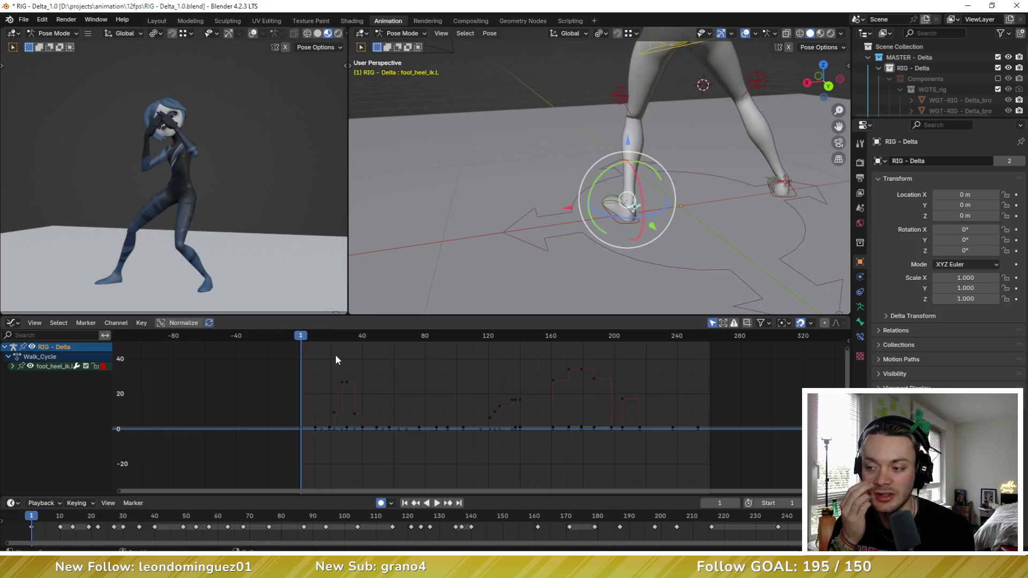
{"action": "key", "text": "Up"}
Step: Compare Delta's keyed poses at frames 19, 22 and 27, ending on frame 30
{"action": "key", "text": "Up"}
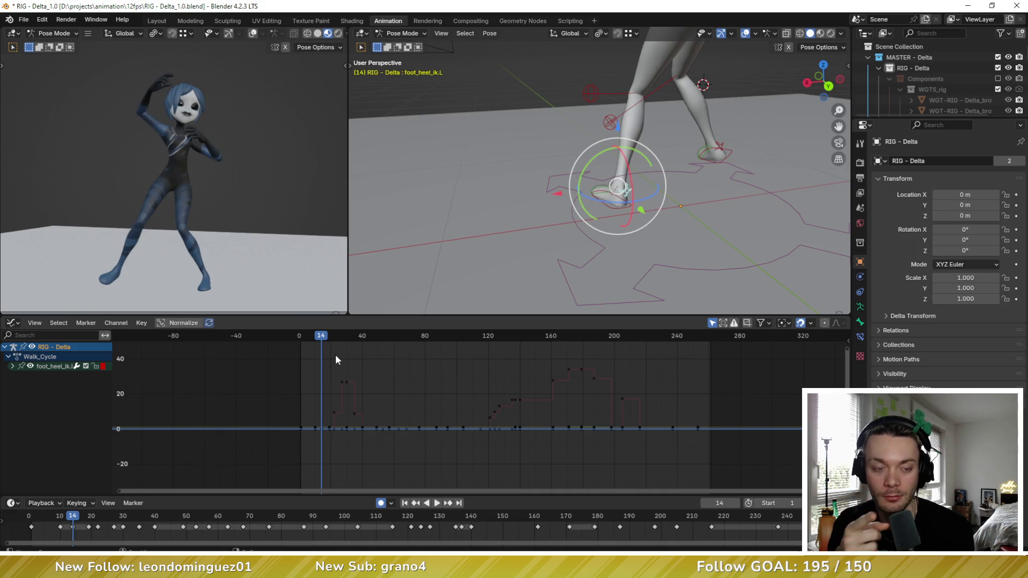
{"action": "key", "text": "Up"}
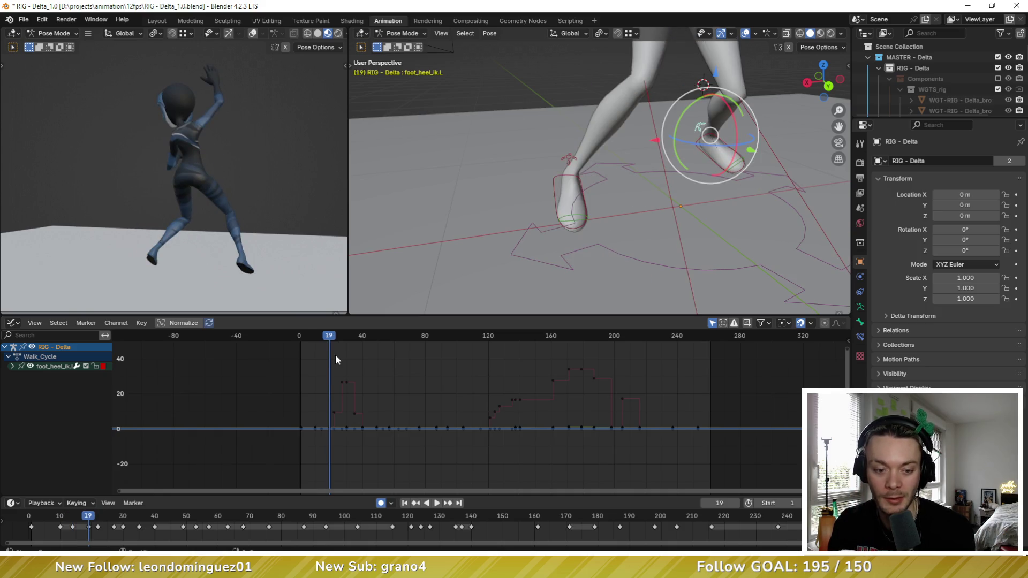
{"action": "key", "text": "Up"}
{"action": "key", "text": "Down"}
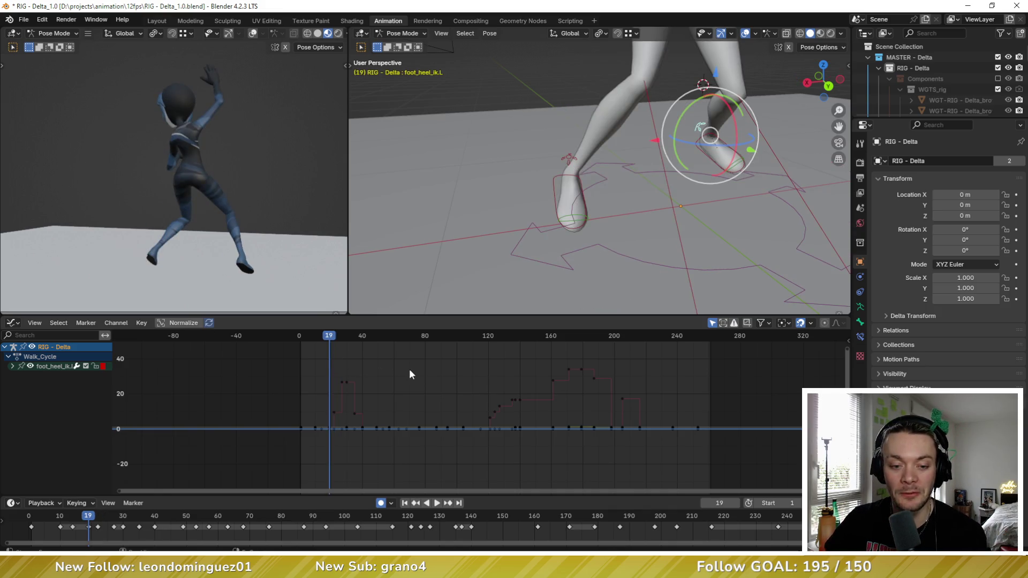
{"action": "key", "text": "Up"}
{"action": "key", "text": "Up"}
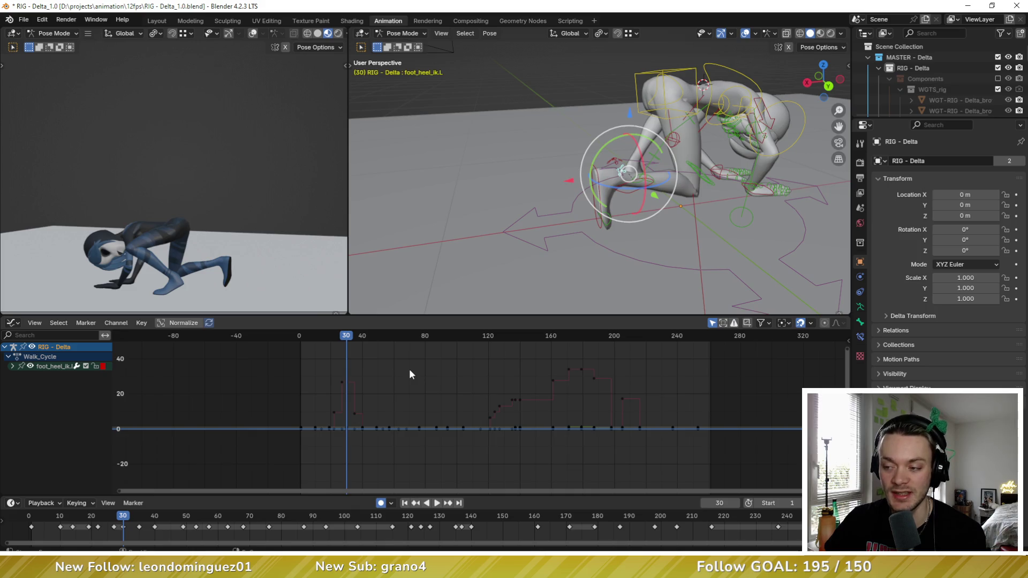
{"action": "key", "text": "Down"}
{"action": "key", "text": "Down"}
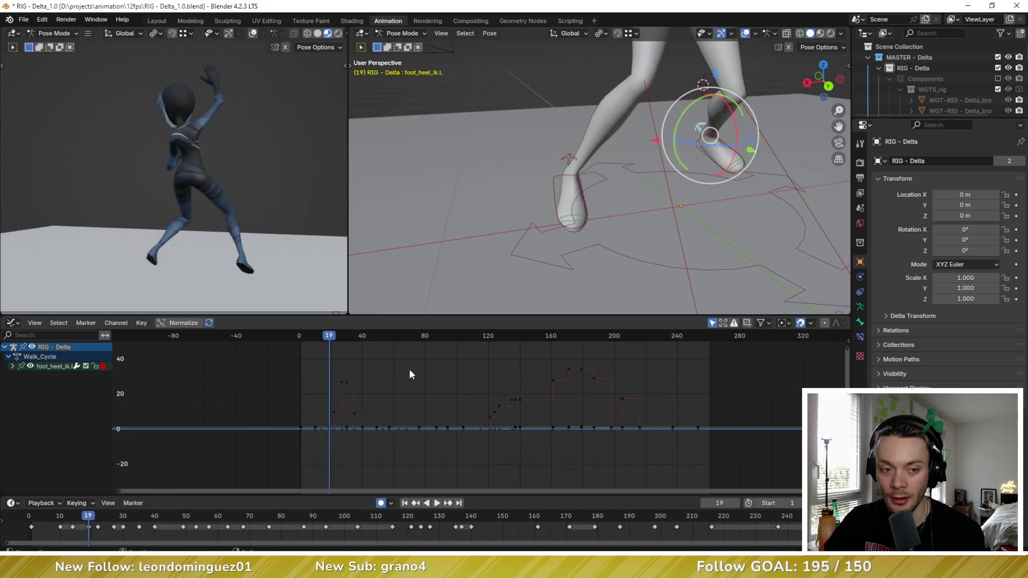
{"action": "key", "text": "Right"}
{"action": "key", "text": "Right"}
{"action": "key", "text": "Right"}
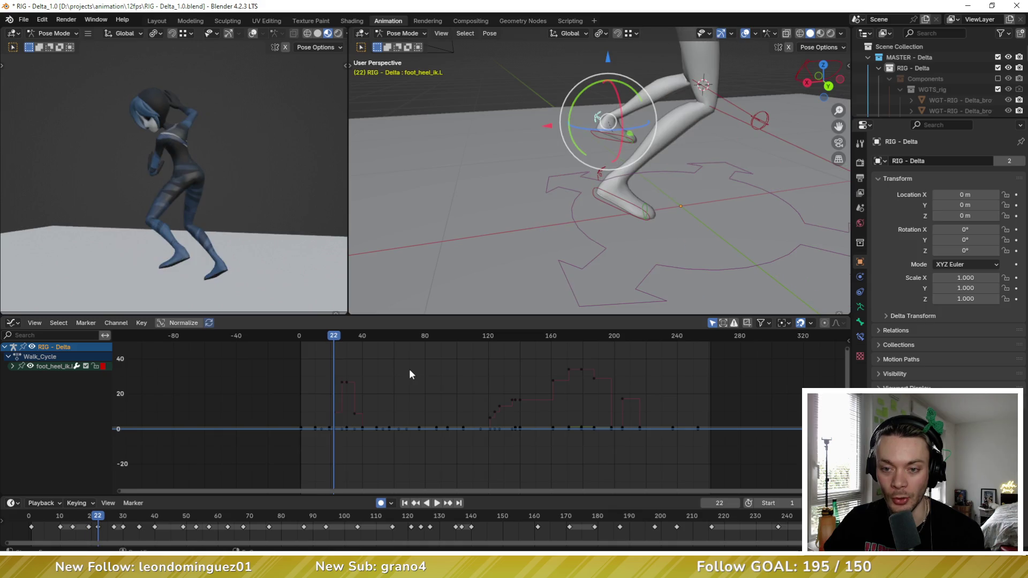
{"action": "key", "text": "Up"}
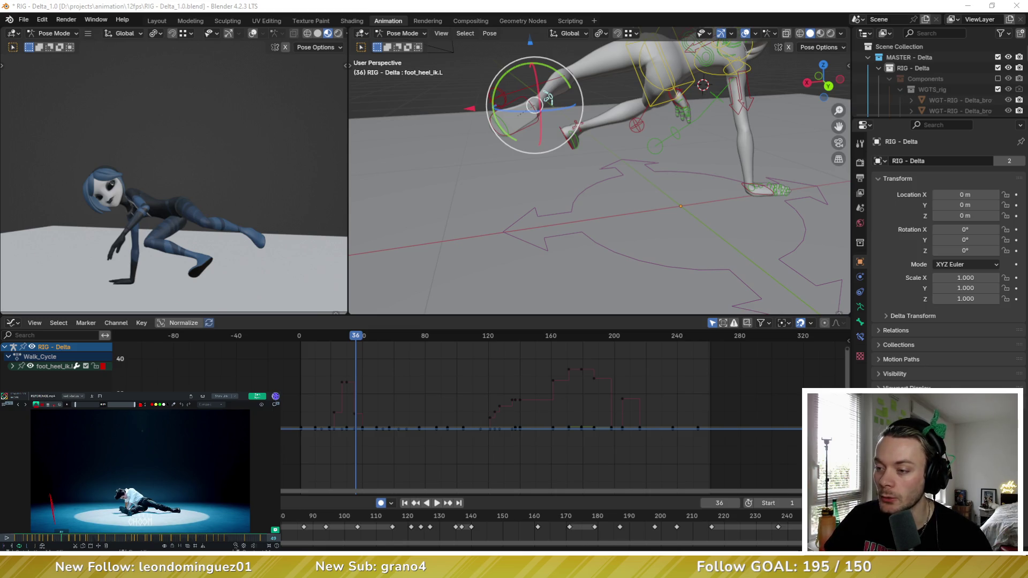
Step: Jump to the keyframe at frame 40 and play the dance through to about frame 146
{"action": "middle_click_drag", "start_coordinate": [420, 383], "coordinate": [433, 381]}
{"action": "key", "text": "Left"}
{"action": "key", "text": "Up"}
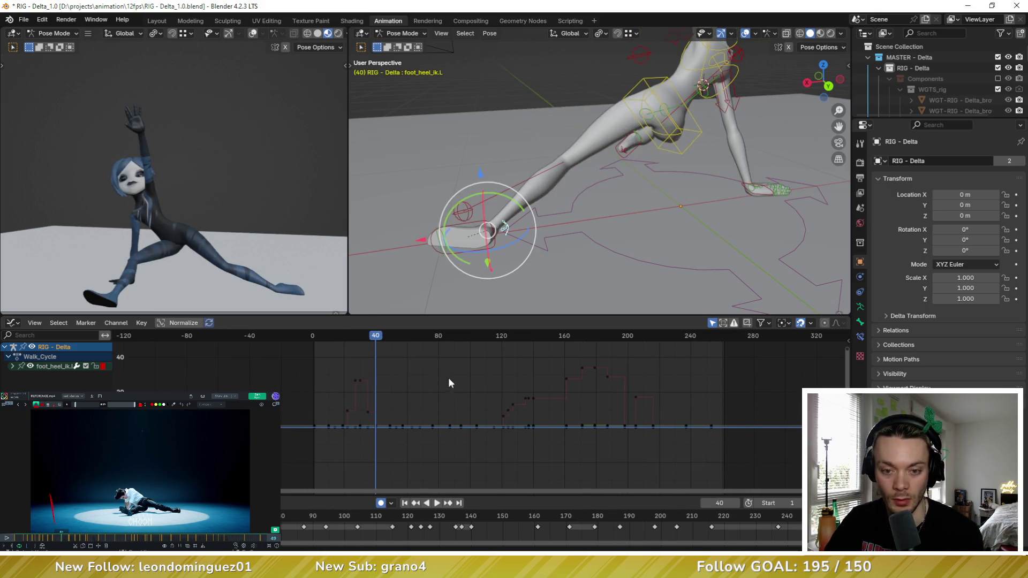
{"action": "key", "text": "space"}
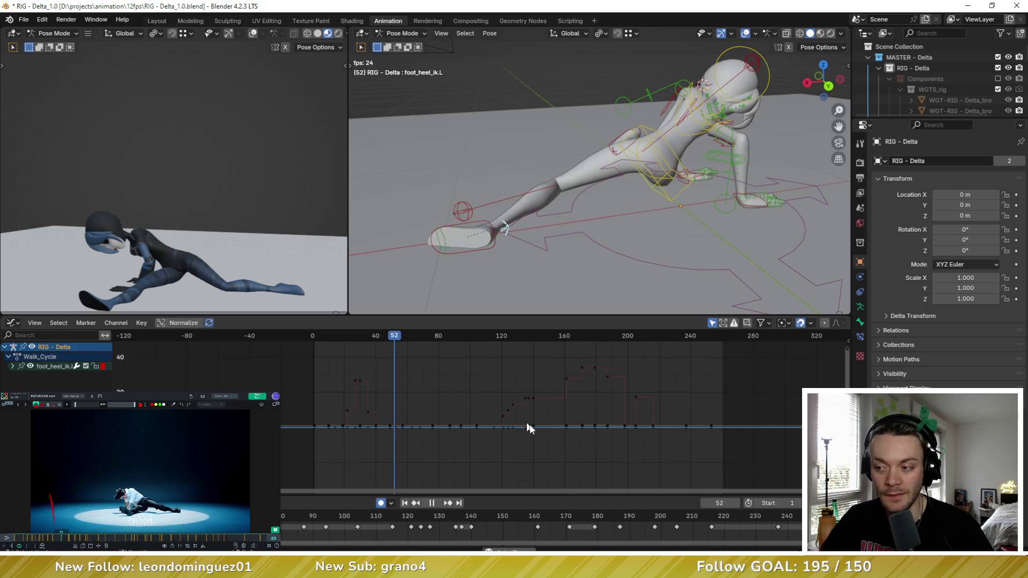
{"action": "key", "text": "space"}
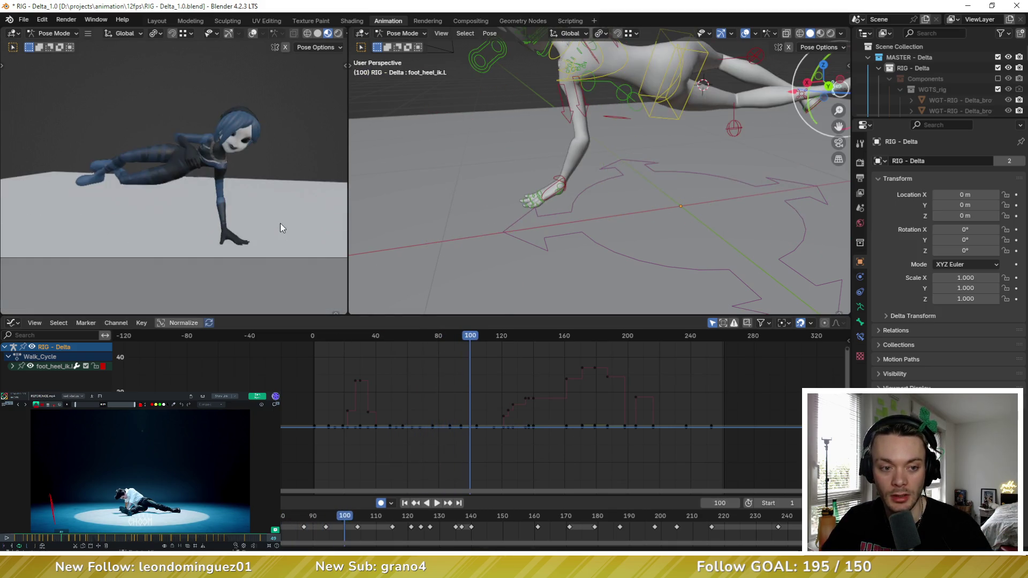
{"action": "key", "text": "space"}
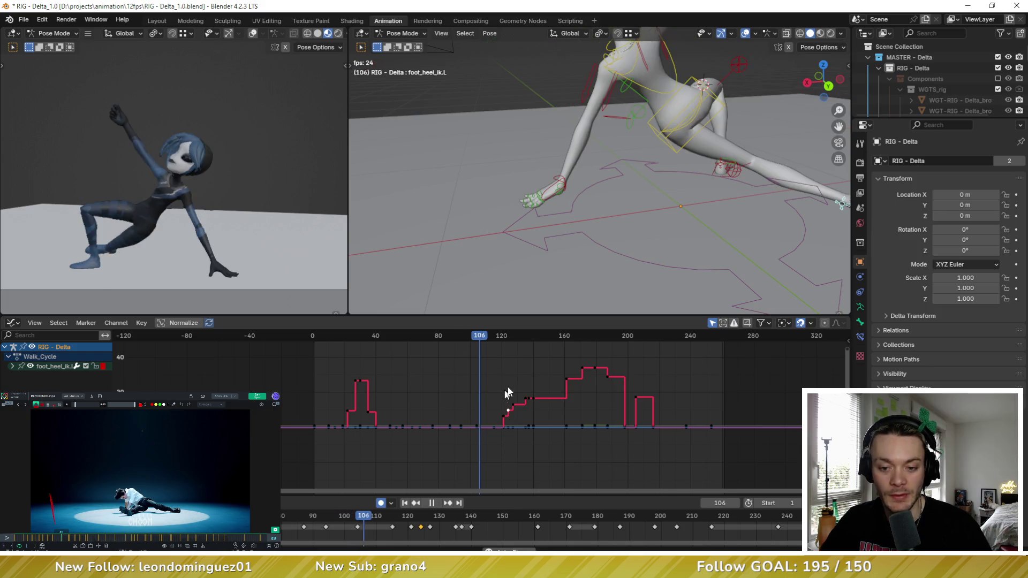
{"action": "key", "text": "space"}
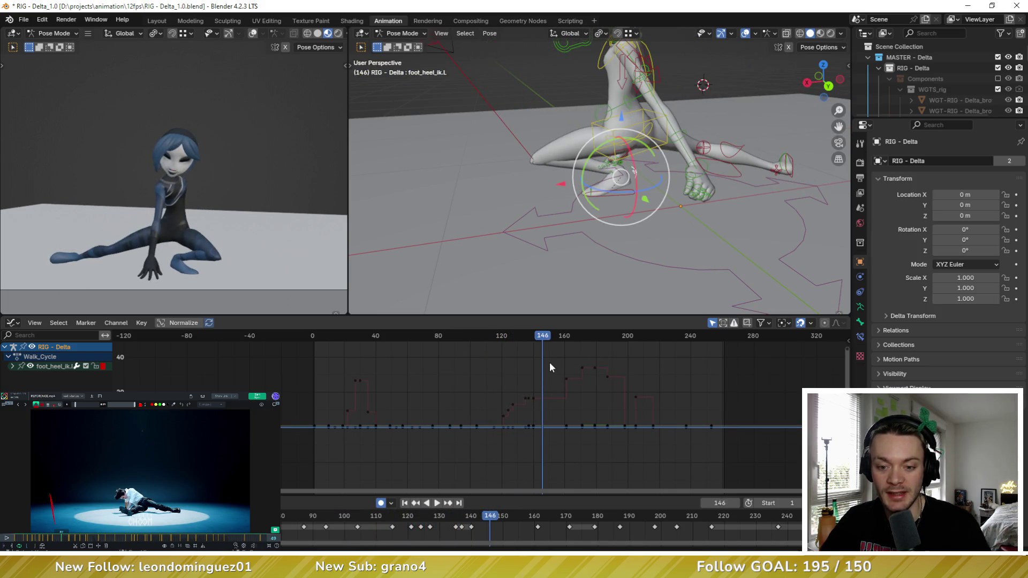
Step: Compare keyed poses around frames 140, 161 and 179, zooming the curve view near frame 161
{"action": "key", "text": "Down"}
{"action": "key", "text": "Down"}
{"action": "key", "text": "Down"}
{"action": "key", "text": "Up"}
{"action": "key", "text": "Up"}
{"action": "key", "text": "Up"}
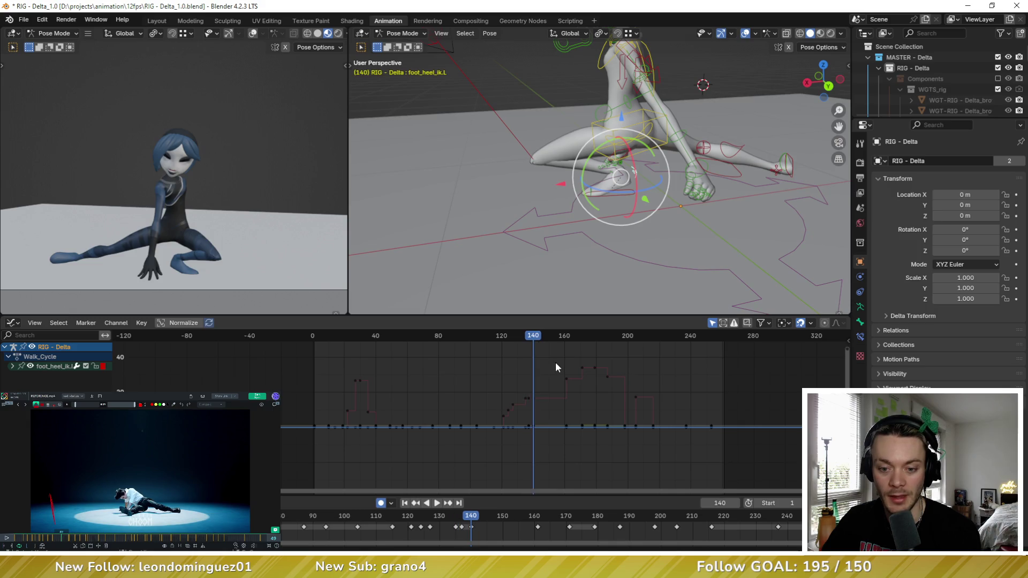
{"action": "key", "text": "Down"}
{"action": "key", "text": "Up"}
{"action": "key", "text": "Up"}
{"action": "key", "text": "Up"}
{"action": "key", "text": "Down"}
{"action": "key", "text": "Down"}
{"action": "scroll", "coordinate": [551, 420], "scroll_direction": "up", "scroll_amount": 3}
{"action": "middle_click_drag", "start_coordinate": [567, 415], "coordinate": [498, 411]}
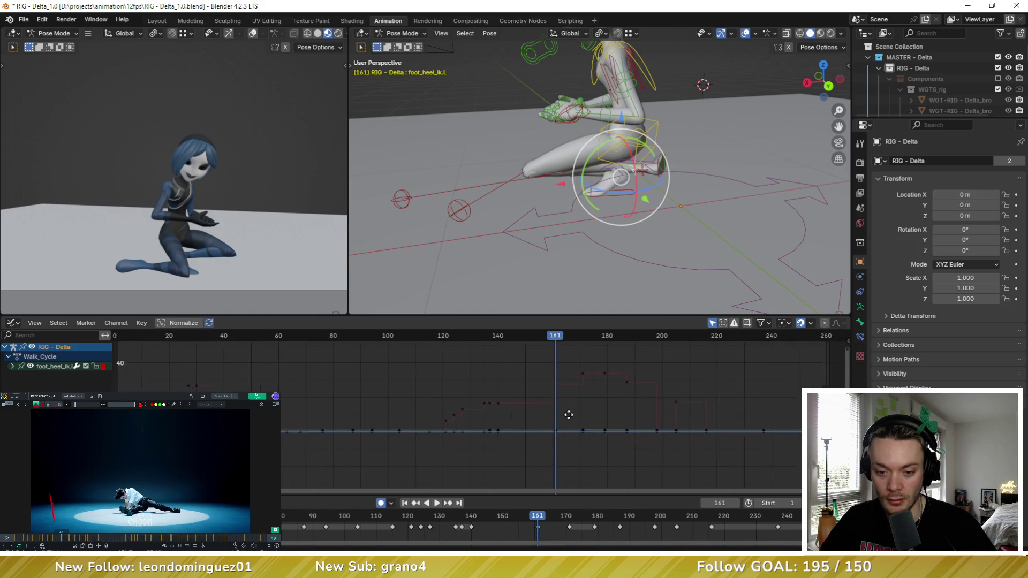
{"action": "scroll", "coordinate": [498, 411], "scroll_direction": "up", "scroll_amount": 1}
{"action": "left_click", "coordinate": [407, 339]}
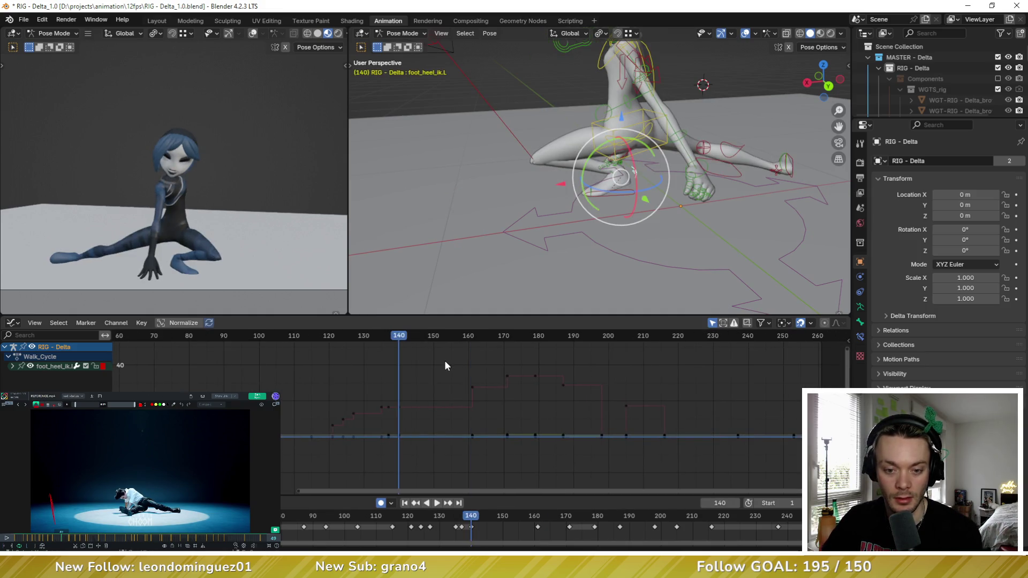
{"action": "key", "text": "Up"}
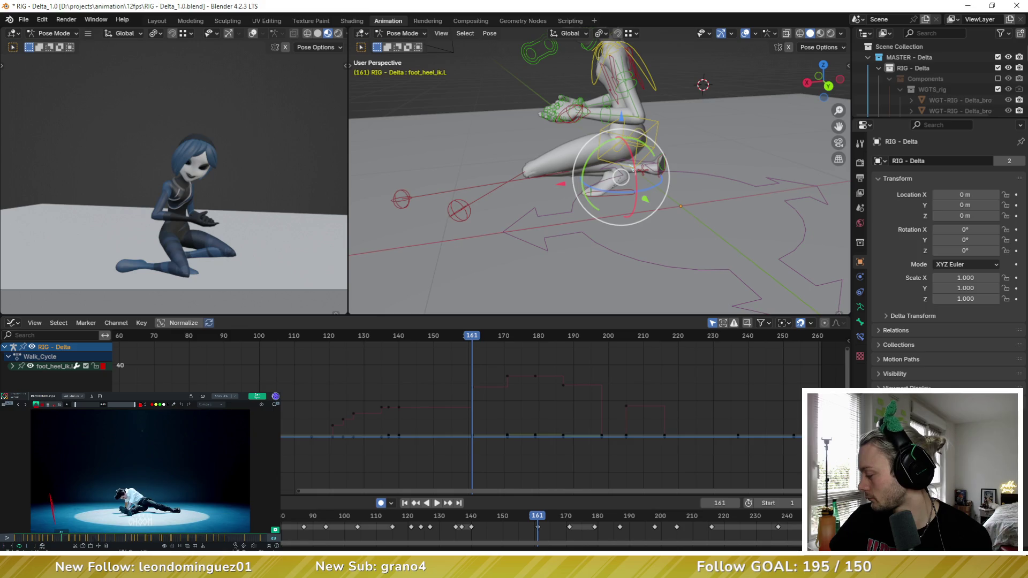
Step: Cue the reference video to the dancer's kneeling moment and enlarge its window
{"action": "left_click", "coordinate": [162, 539]}
{"action": "left_click", "coordinate": [151, 540]}
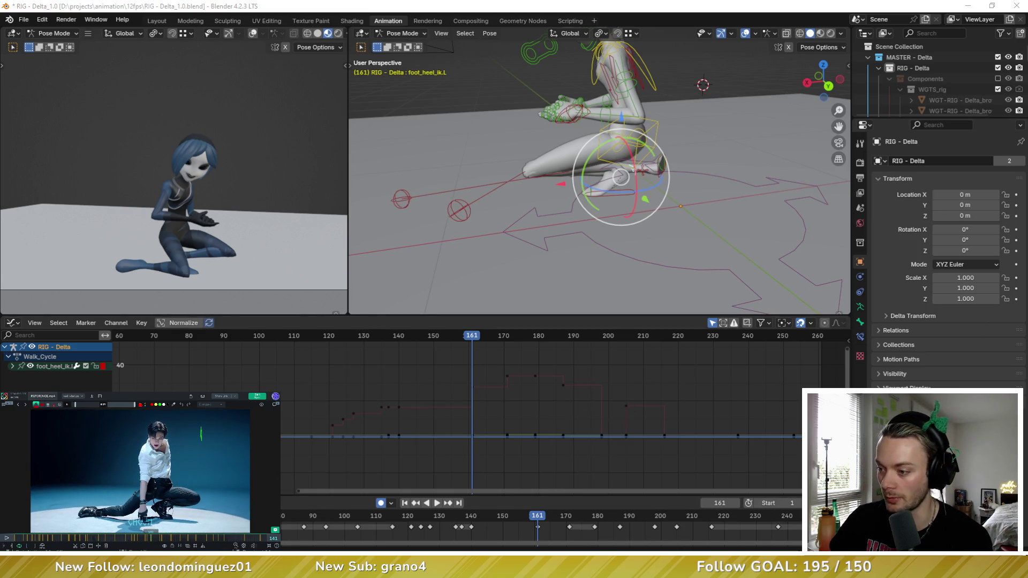
{"action": "left_click_drag", "start_coordinate": [280, 393], "coordinate": [349, 354]}
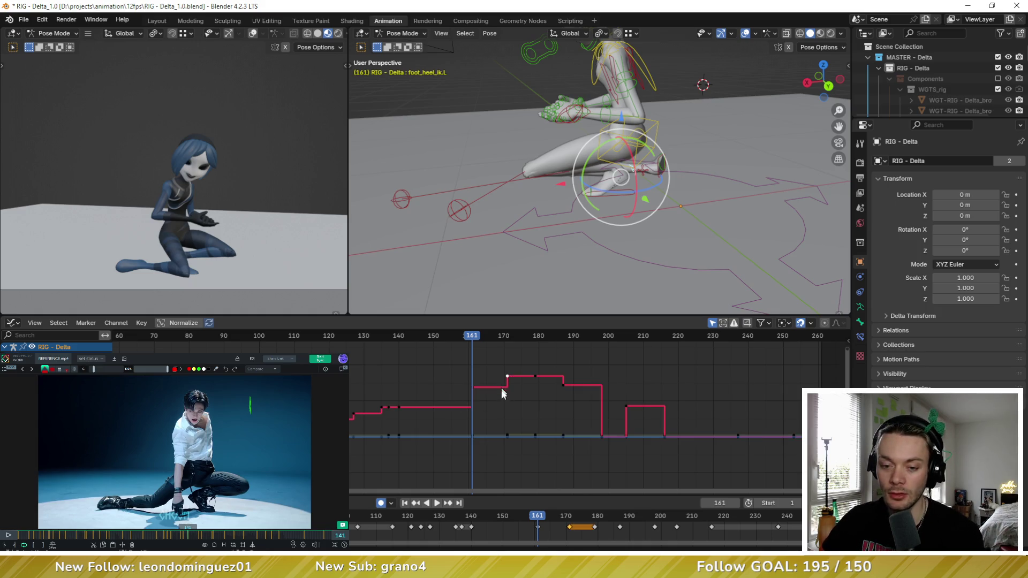
{"action": "middle_click_drag", "start_coordinate": [502, 413], "coordinate": [464, 410]}
Step: Compare the crouch poses at frames 140 and 161 with all rig bones selected
{"action": "key", "text": "Down"}
{"action": "key", "text": "Up"}
{"action": "key", "text": "Down"}
{"action": "mouse_move", "coordinate": [493, 209]}
{"action": "middle_mouse_down"}
{"action": "mouse_move", "coordinate": [669, 194]}
{"action": "mouse_move", "coordinate": [589, 214]}
{"action": "middle_mouse_up"}
{"action": "key", "text": "a"}
{"action": "mouse_move", "coordinate": [487, 409]}
{"action": "middle_mouse_down"}
{"action": "mouse_move", "coordinate": [471, 375]}
{"action": "mouse_move", "coordinate": [431, 407]}
{"action": "mouse_move", "coordinate": [494, 383]}
{"action": "mouse_move", "coordinate": [460, 378]}
{"action": "middle_mouse_up"}
{"action": "key", "text": "Up"}
{"action": "key", "text": "Down"}
{"action": "key", "text": "Up"}
{"action": "key", "text": "Down"}
Step: Move to frame 148 and key the whole crouched pose there
{"action": "key", "text": "Right"}
{"action": "key", "text": "Right"}
{"action": "key", "text": "Right"}
{"action": "key", "text": "Right"}
{"action": "key", "text": "Right"}
{"action": "key", "text": "Right"}
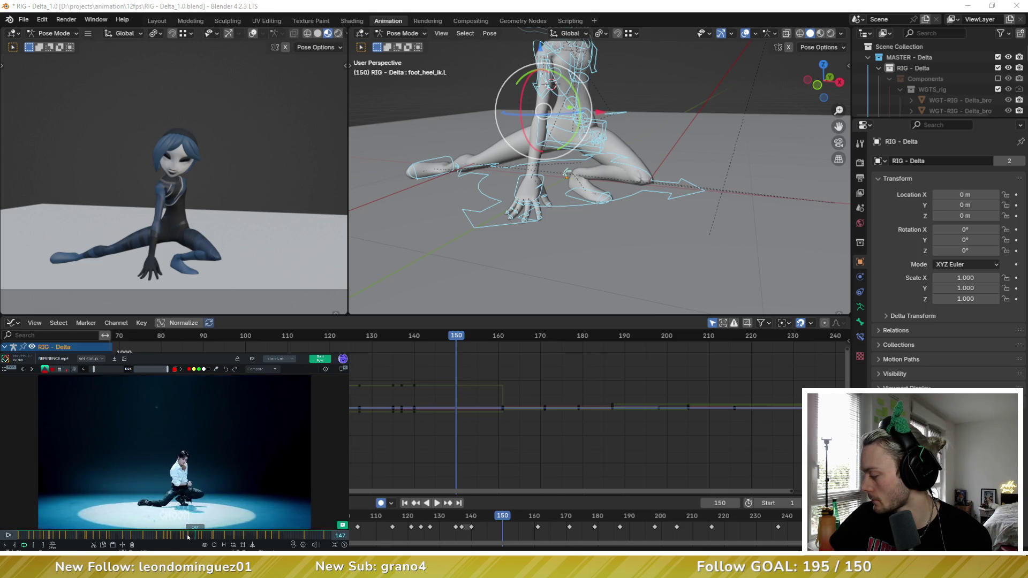
{"action": "key", "text": "Left"}
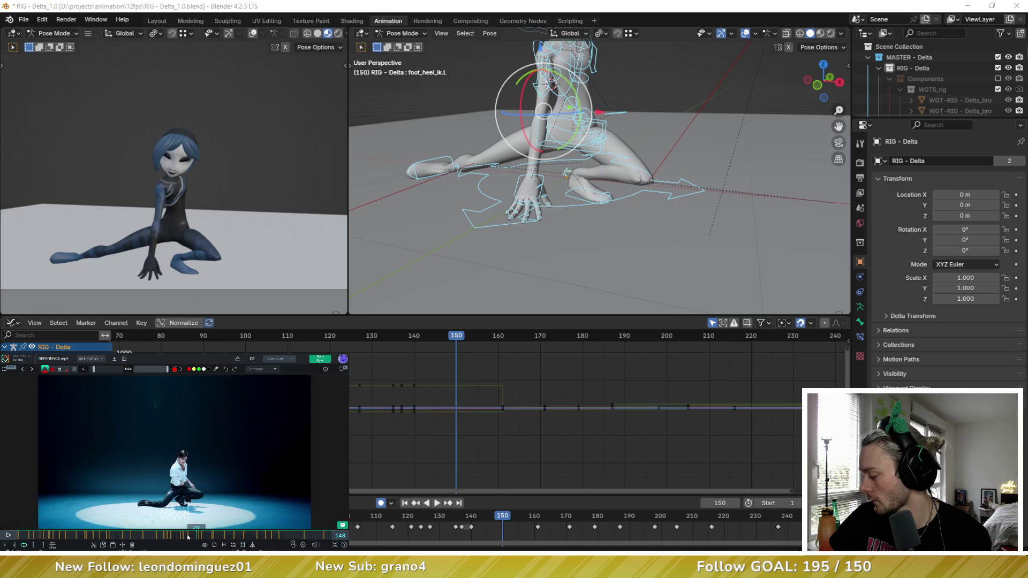
{"action": "mouse_move", "coordinate": [592, 367]}
{"action": "middle_mouse_down"}
{"action": "mouse_move", "coordinate": [637, 386]}
{"action": "mouse_move", "coordinate": [628, 378]}
{"action": "middle_mouse_up"}
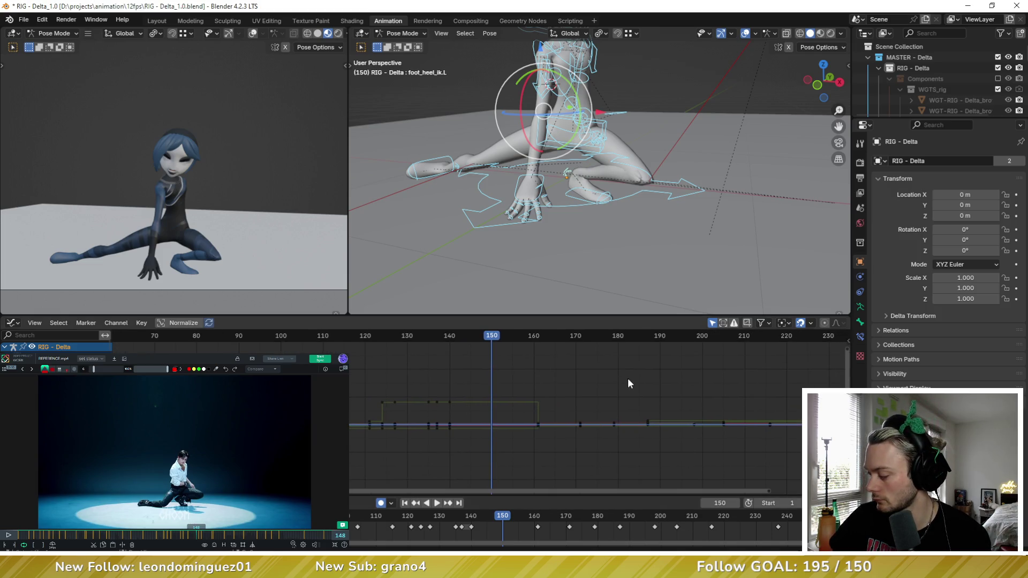
{"action": "key", "text": "Left"}
{"action": "key", "text": "Left"}
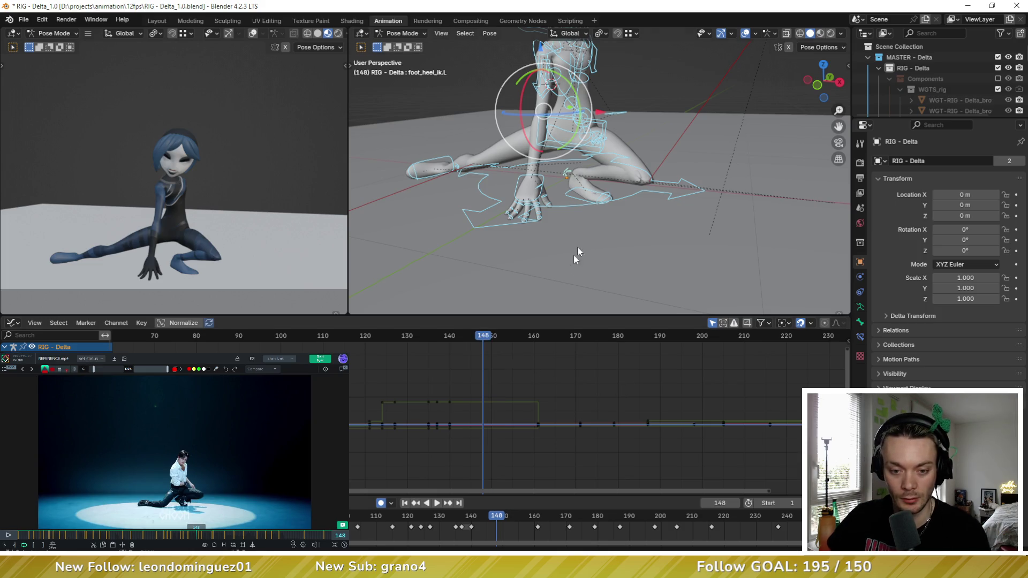
{"action": "key", "text": "i"}
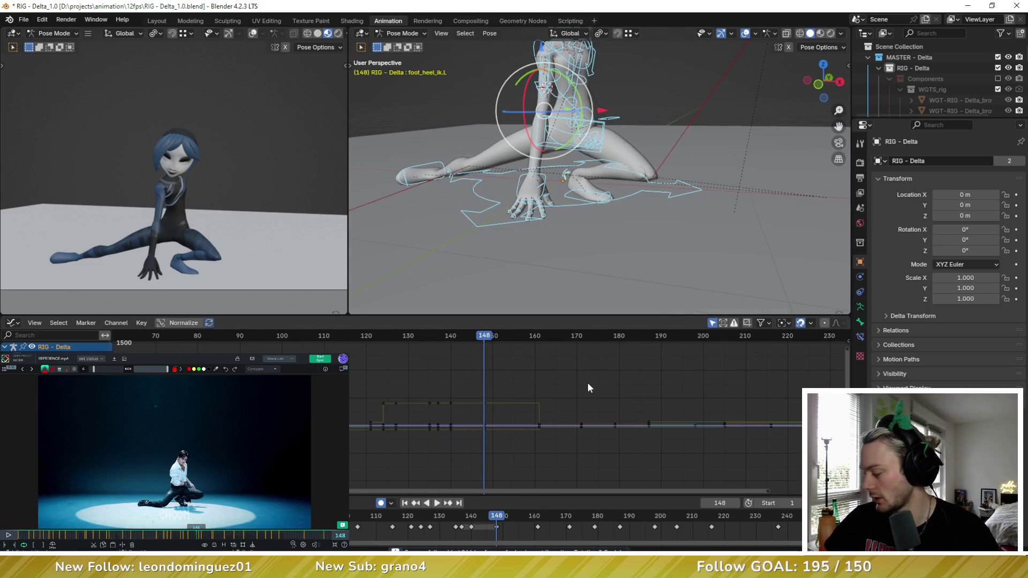
{"action": "scroll", "coordinate": [589, 224], "scroll_direction": "up", "scroll_amount": 4}
Step: Select the BODY selection set of controls and commit the in-between hand pose
{"action": "left_click", "coordinate": [497, 177]}
{"action": "key", "text": "shift+alt+e"}
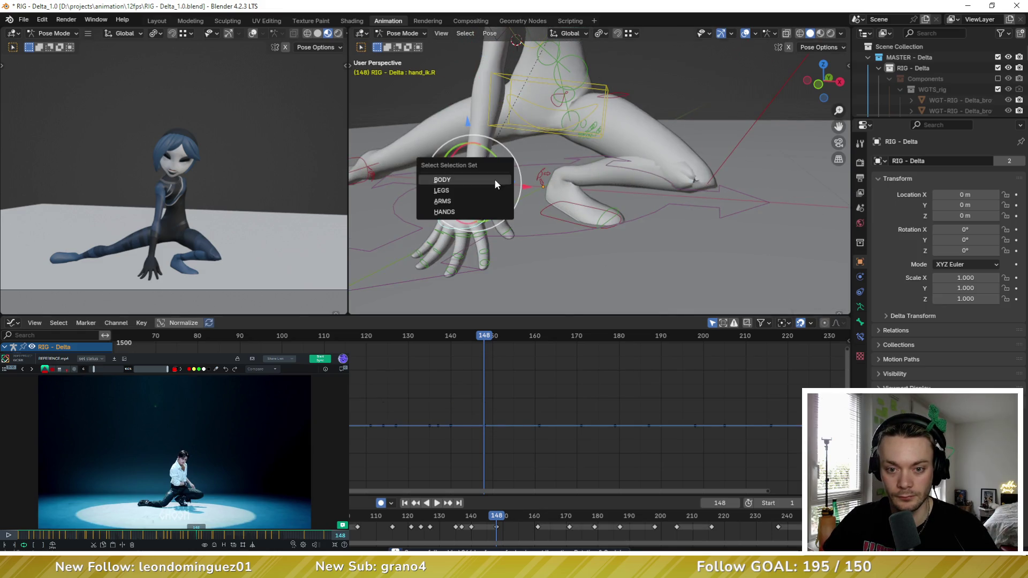
{"action": "left_click", "coordinate": [468, 201]}
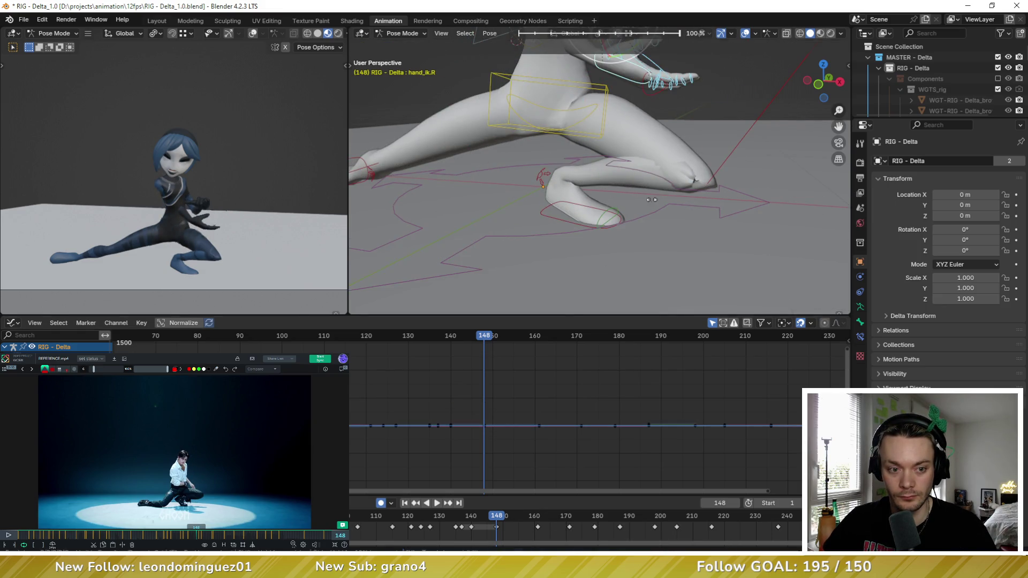
{"action": "left_click", "coordinate": [614, 194]}
{"action": "mouse_move", "coordinate": [613, 195]}
{"action": "middle_mouse_down"}
{"action": "mouse_move", "coordinate": [643, 176]}
{"action": "mouse_move", "coordinate": [607, 185]}
{"action": "mouse_move", "coordinate": [637, 107]}
{"action": "middle_mouse_up"}
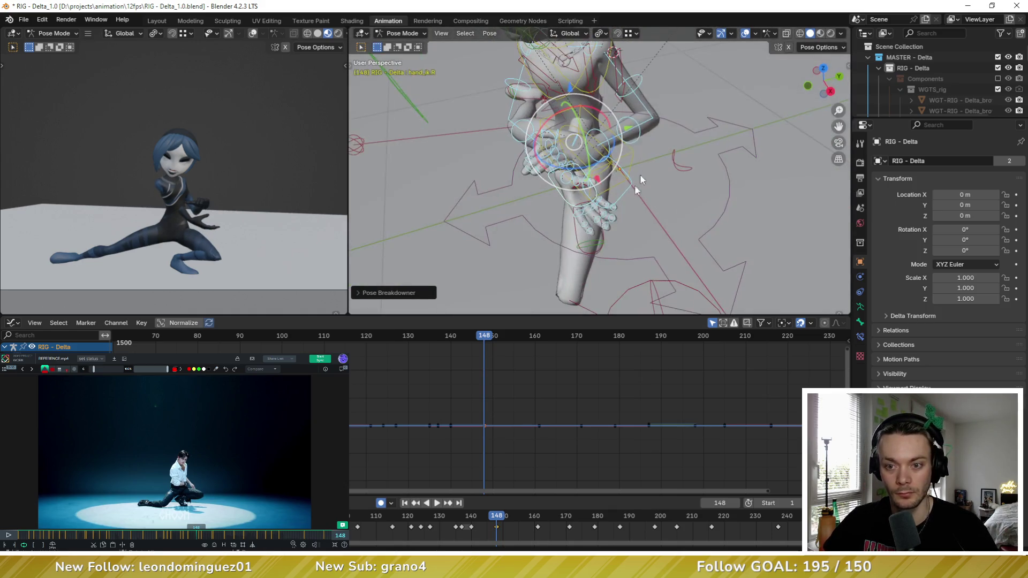
Step: Blend the left upper arm toward its neighbouring poses
{"action": "left_click", "coordinate": [641, 83]}
{"action": "key", "text": "shift+e"}
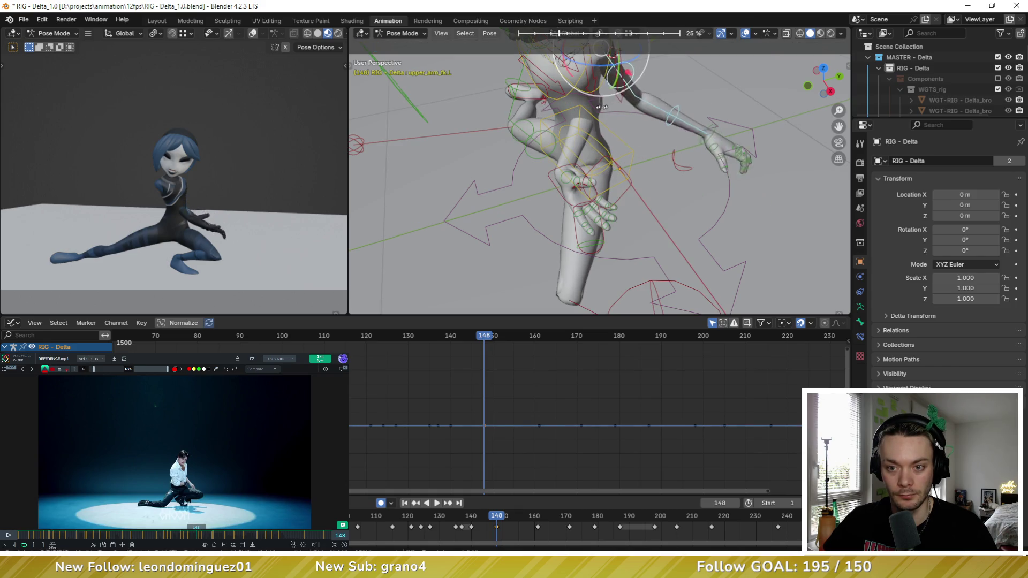
{"action": "left_click", "coordinate": [664, 110]}
{"action": "mouse_move", "coordinate": [664, 109]}
{"action": "middle_mouse_down"}
{"action": "mouse_move", "coordinate": [674, 118]}
{"action": "mouse_move", "coordinate": [624, 109]}
{"action": "middle_mouse_up"}
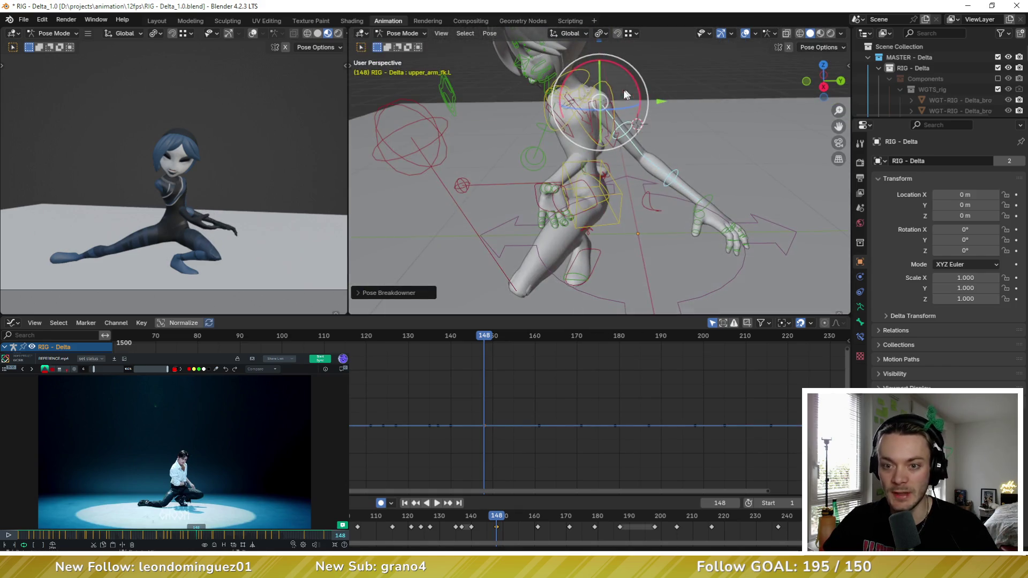
{"action": "left_click", "coordinate": [626, 115]}
{"action": "left_click", "coordinate": [638, 99]}
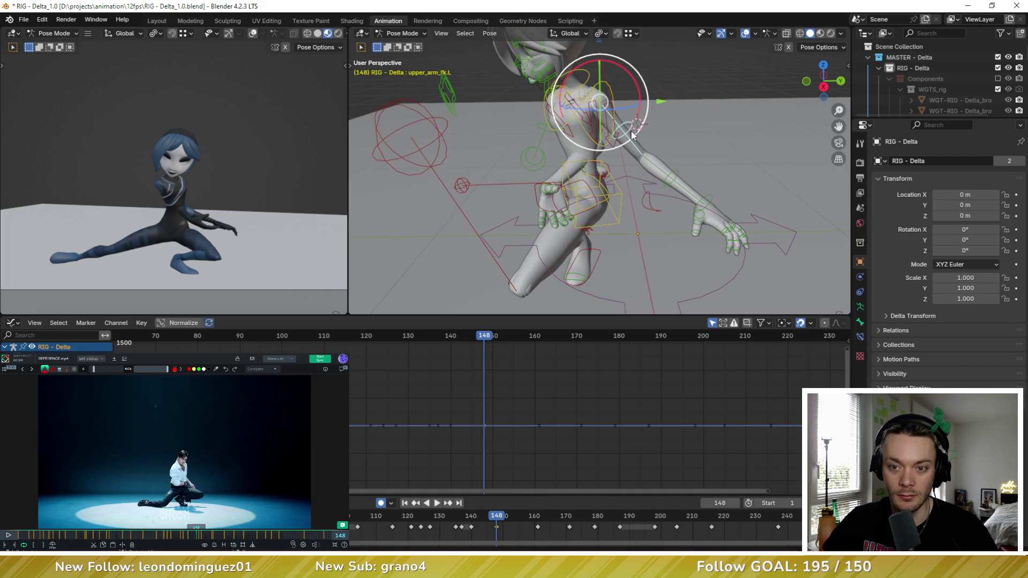
Step: Switch to Local transform orientation and swing the left upper arm outward
{"action": "left_click", "coordinate": [569, 33]}
{"action": "left_click", "coordinate": [558, 79]}
{"action": "middle_click_drag", "start_coordinate": [558, 78], "coordinate": [616, 123]}
{"action": "key", "text": "r"}
{"action": "key", "text": "r"}
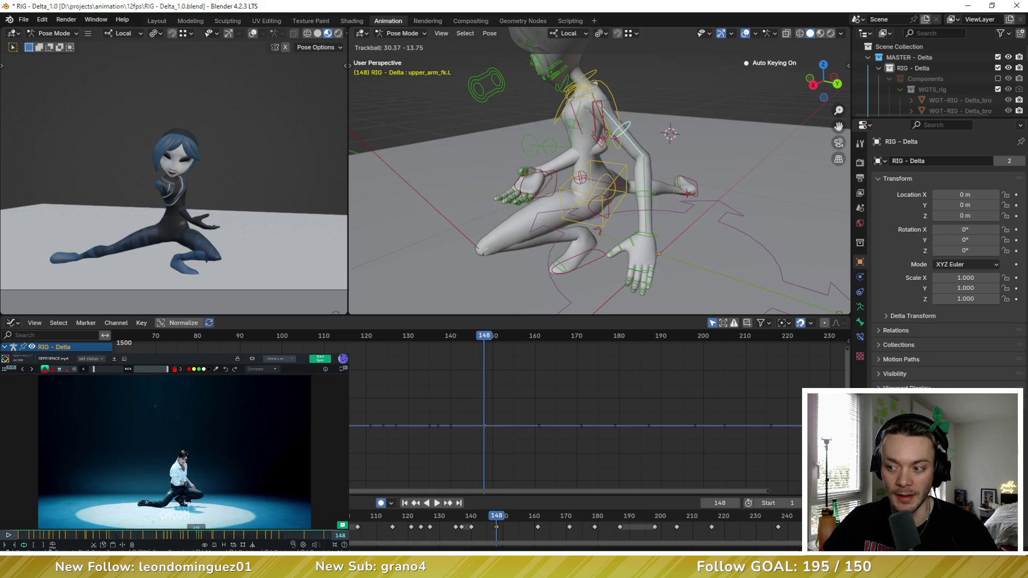
{"action": "left_click", "coordinate": [632, 252]}
{"action": "mouse_move", "coordinate": [632, 254]}
{"action": "middle_mouse_down", "text": "shift"}
{"action": "mouse_move", "coordinate": [634, 182]}
{"action": "mouse_move", "coordinate": [742, 166]}
{"action": "middle_mouse_up", "text": "shift"}
Step: Rotate the left thumb and left hand to match the reference
{"action": "left_click", "coordinate": [633, 182]}
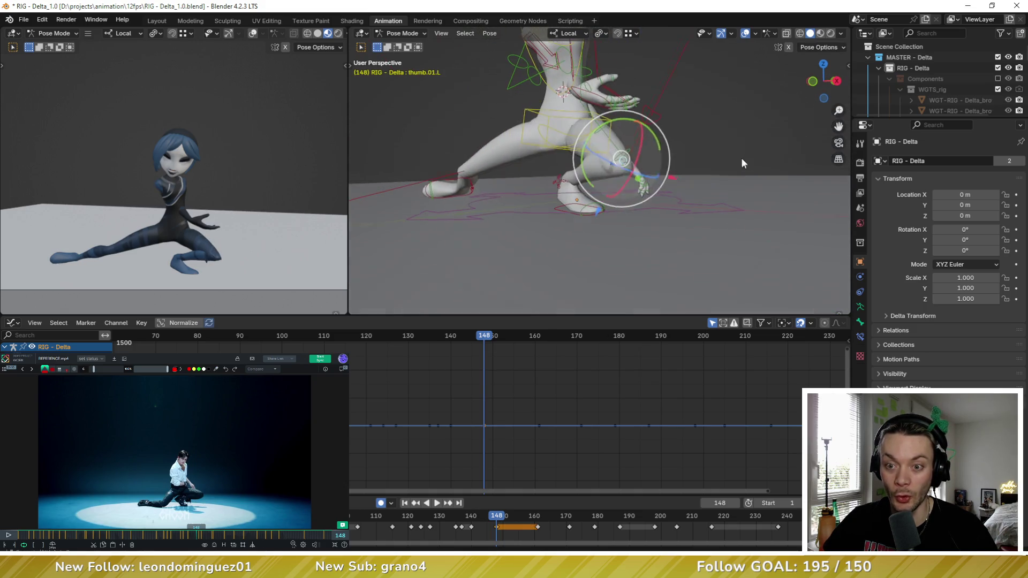
{"action": "key", "text": "r"}
{"action": "key", "text": "r"}
{"action": "left_click", "coordinate": [658, 161]}
{"action": "left_click", "coordinate": [648, 156]}
{"action": "middle_click_drag", "start_coordinate": [648, 155], "coordinate": [675, 148]}
{"action": "key", "text": "r"}
{"action": "key", "text": "r"}
{"action": "left_click", "coordinate": [658, 132]}
{"action": "mouse_move", "coordinate": [658, 131]}
{"action": "middle_mouse_down"}
{"action": "mouse_move", "coordinate": [649, 161]}
{"action": "mouse_move", "coordinate": [664, 150]}
{"action": "mouse_move", "coordinate": [633, 202]}
{"action": "mouse_move", "coordinate": [609, 184]}
{"action": "mouse_move", "coordinate": [594, 199]}
{"action": "middle_mouse_up"}
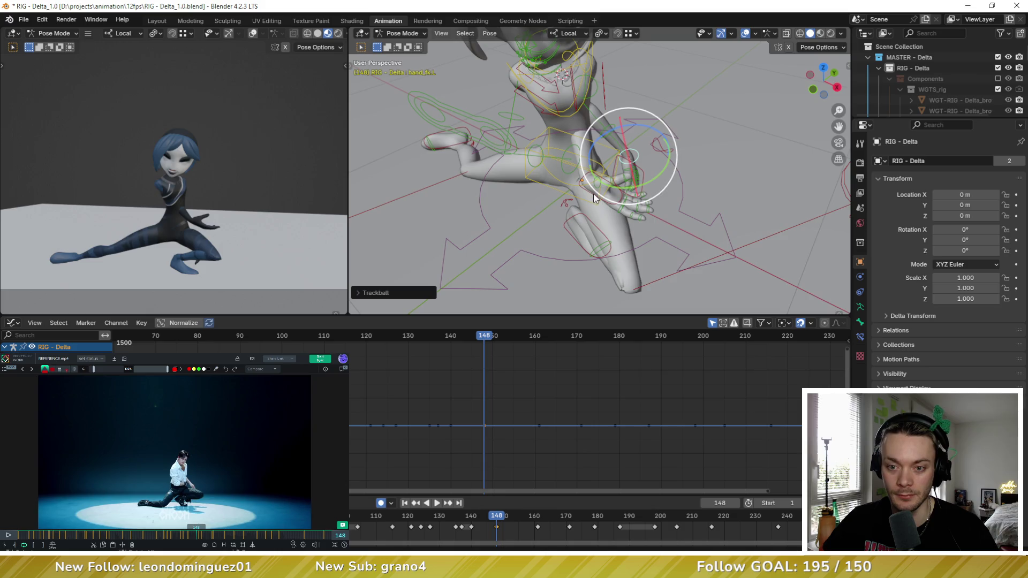
{"action": "left_click", "coordinate": [618, 207]}
Step: Show the bone side panel, reposition the right hand, and turn the right upper arm back
{"action": "key", "text": "n"}
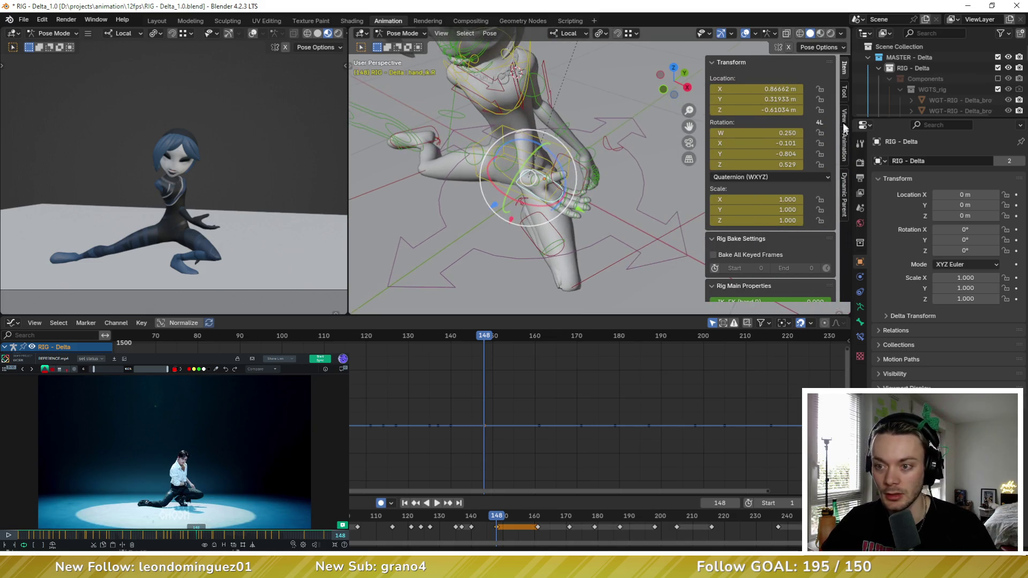
{"action": "scroll", "coordinate": [805, 124], "scroll_direction": "down", "scroll_amount": 5}
{"action": "middle_click_drag", "start_coordinate": [437, 229], "coordinate": [528, 174]}
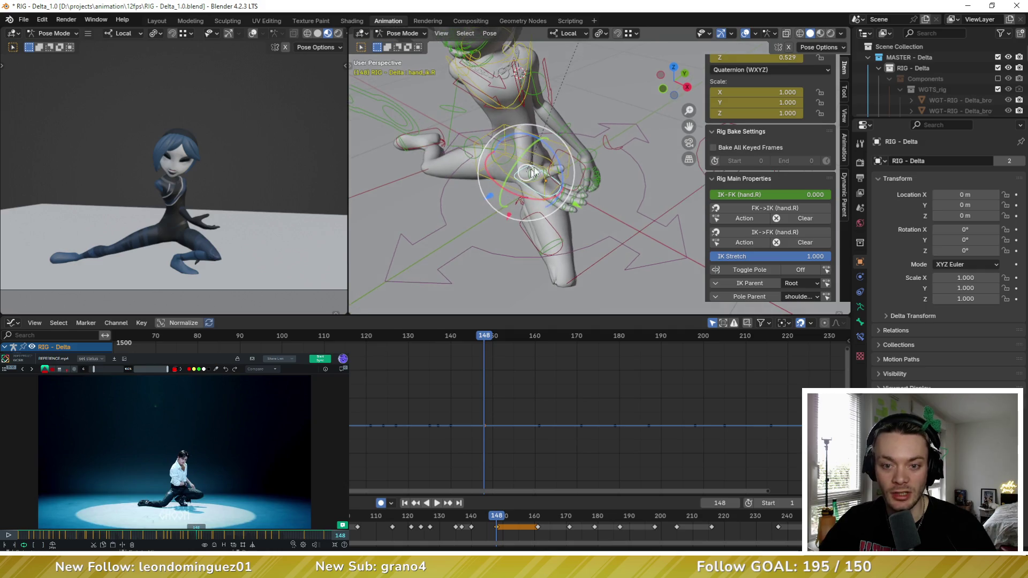
{"action": "key", "text": "g"}
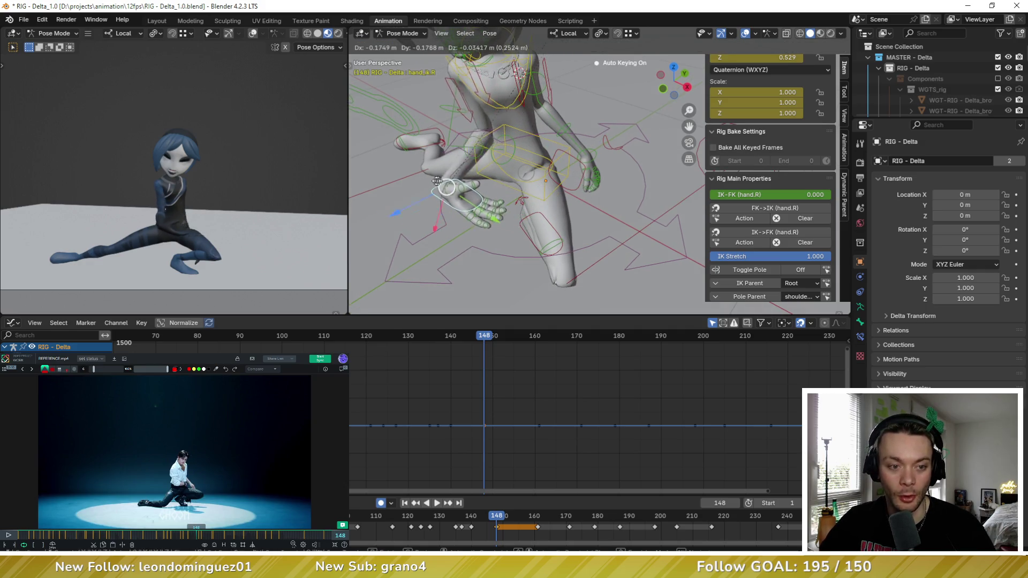
{"action": "left_click", "coordinate": [433, 174]}
{"action": "mouse_move", "coordinate": [434, 174]}
{"action": "middle_mouse_down"}
{"action": "mouse_move", "coordinate": [506, 171]}
{"action": "mouse_move", "coordinate": [482, 176]}
{"action": "mouse_move", "coordinate": [506, 136]}
{"action": "mouse_move", "coordinate": [495, 149]}
{"action": "mouse_move", "coordinate": [489, 127]}
{"action": "mouse_move", "coordinate": [500, 137]}
{"action": "middle_mouse_up"}
{"action": "left_click", "coordinate": [513, 121]}
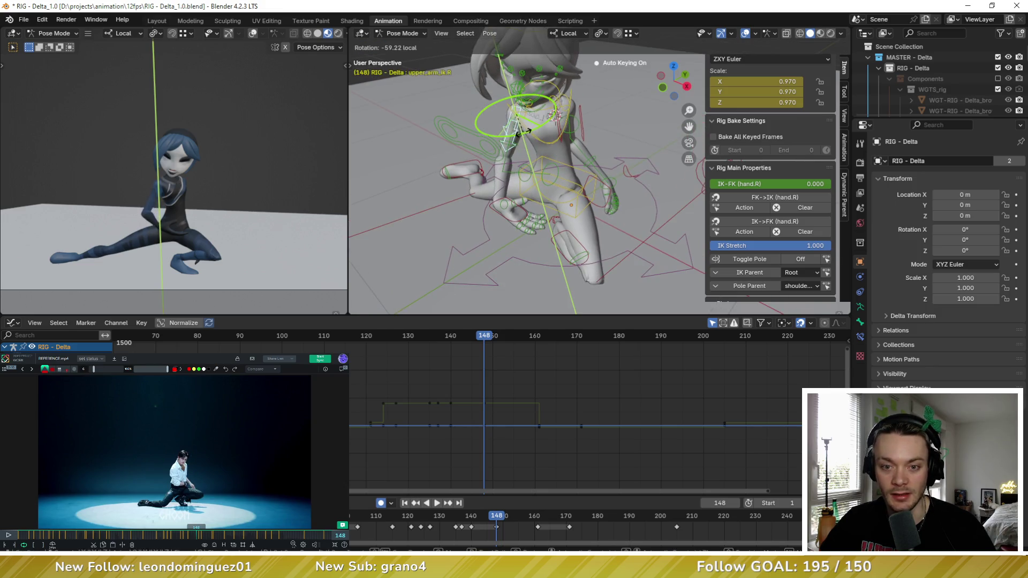
{"action": "left_click", "coordinate": [527, 135]}
{"action": "middle_click_drag", "start_coordinate": [527, 139], "coordinate": [541, 188]}
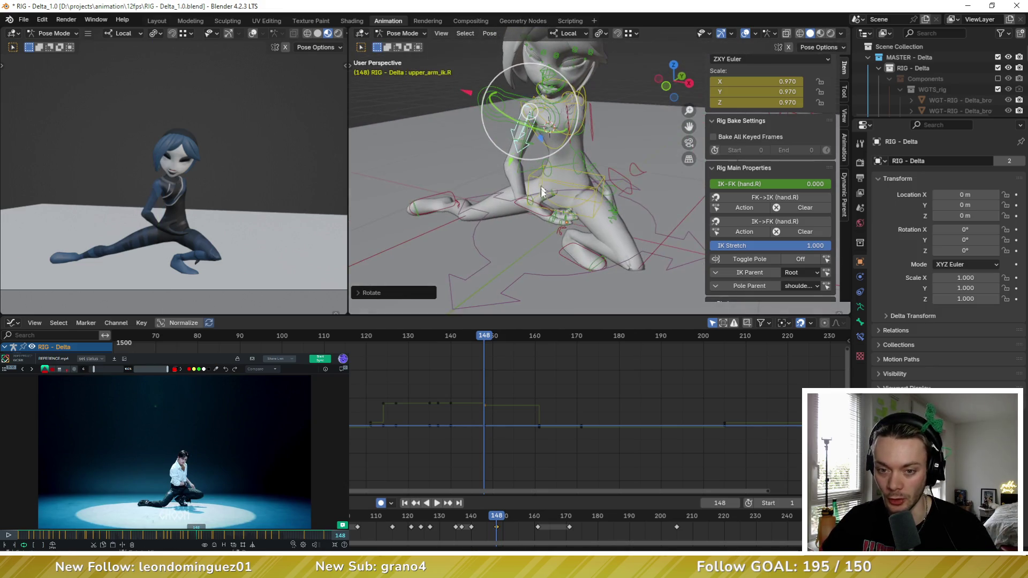
Step: Rotate and shift the right hand, including a turn around its local axis
{"action": "left_click", "coordinate": [518, 205]}
{"action": "key", "text": "r"}
{"action": "key", "text": "r"}
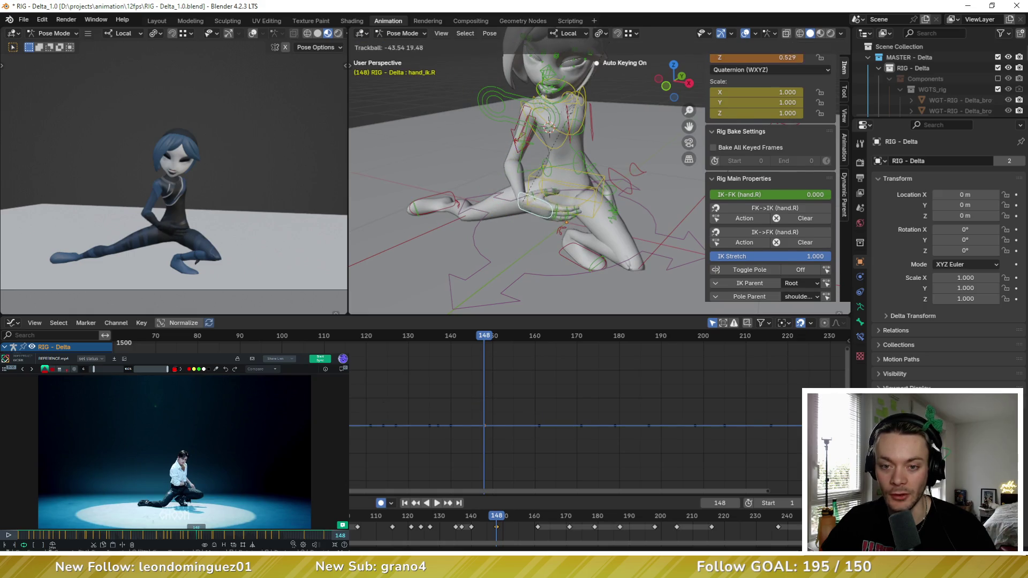
{"action": "left_click", "coordinate": [533, 199]}
{"action": "key", "text": "r"}
{"action": "key", "text": "r"}
{"action": "left_click", "coordinate": [528, 190]}
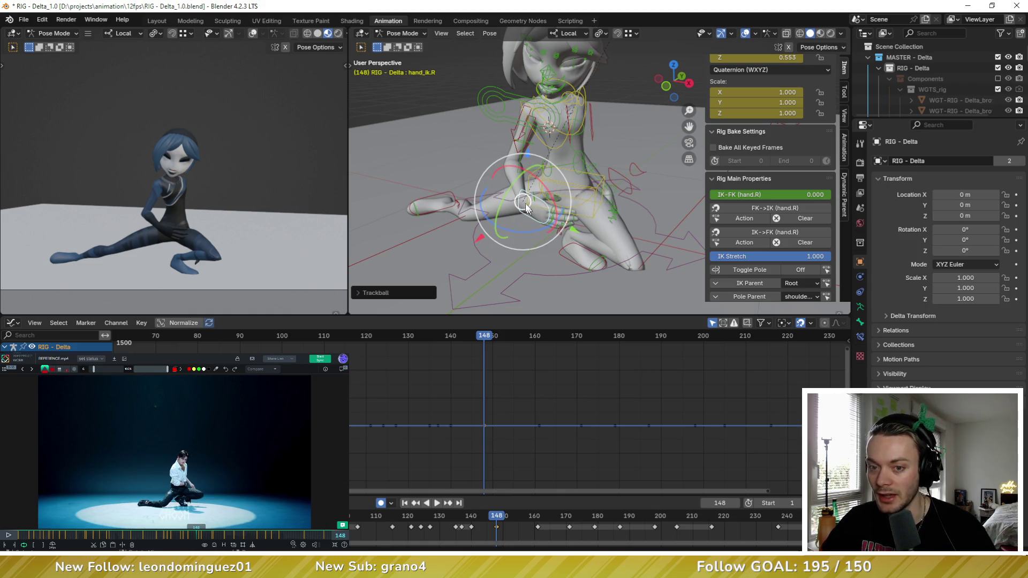
{"action": "key", "text": "g"}
{"action": "left_click", "coordinate": [520, 205]}
{"action": "key", "text": "r"}
{"action": "middle_click_drag", "start_coordinate": [516, 198], "coordinate": [482, 160]}
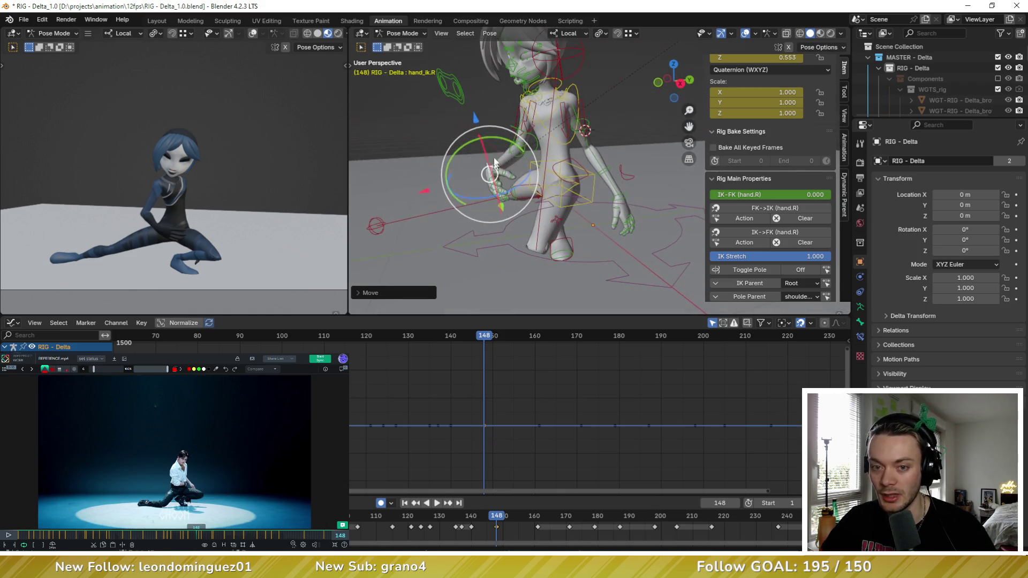
{"action": "left_click", "coordinate": [503, 138]}
{"action": "key", "text": "r"}
{"action": "key", "text": "r"}
{"action": "left_click", "coordinate": [501, 172]}
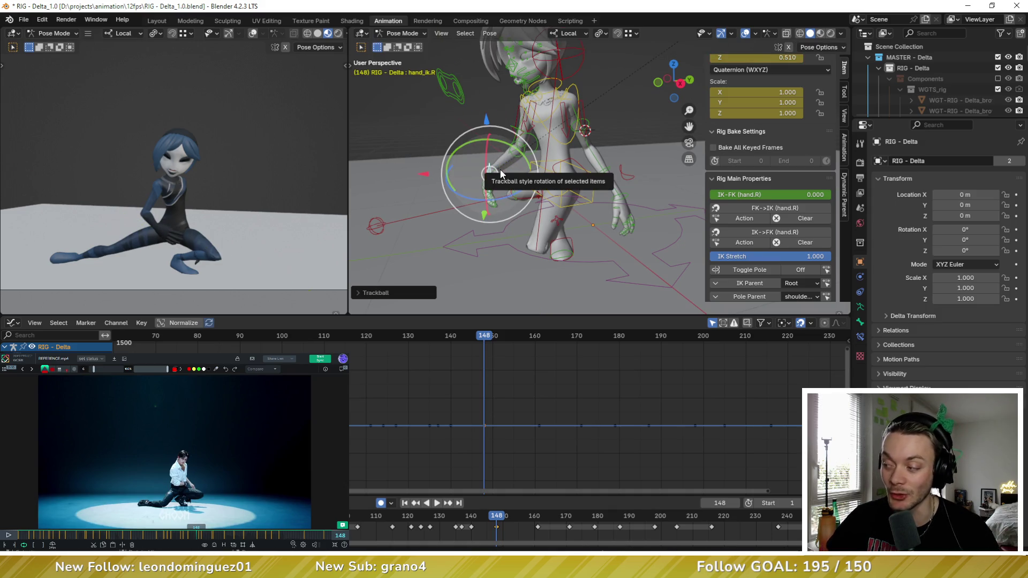
Step: Refine the right hand with further rotations and moves so it rests against the hip
{"action": "middle_click_drag", "start_coordinate": [499, 169], "coordinate": [445, 155]}
{"action": "key", "text": "r"}
{"action": "key", "text": "r"}
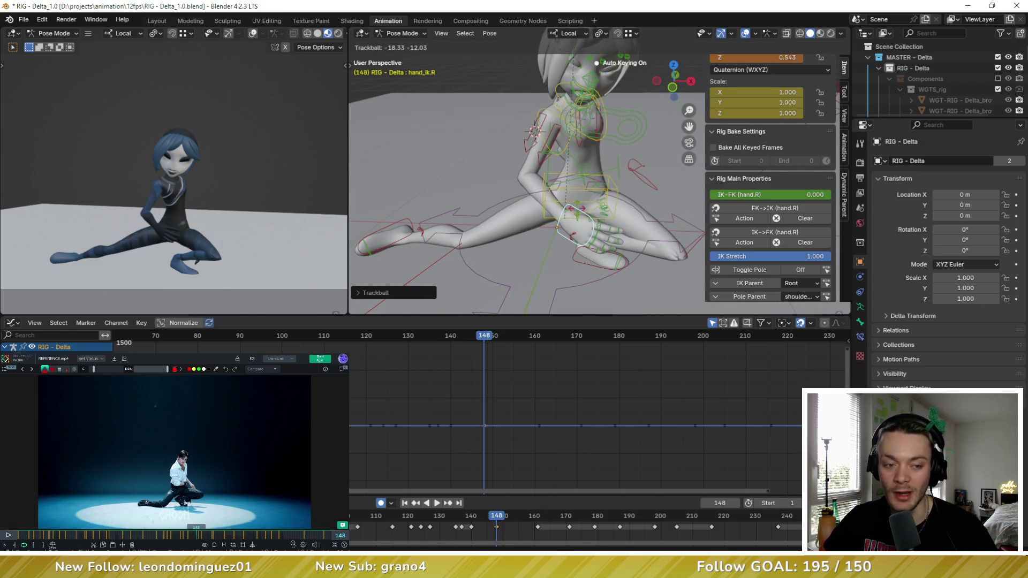
{"action": "left_click", "coordinate": [576, 201]}
{"action": "mouse_move", "coordinate": [573, 201]}
{"action": "middle_mouse_down"}
{"action": "mouse_move", "coordinate": [509, 182]}
{"action": "mouse_move", "coordinate": [493, 222]}
{"action": "mouse_move", "coordinate": [490, 172]}
{"action": "mouse_move", "coordinate": [507, 127]}
{"action": "middle_mouse_up"}
{"action": "key", "text": "r"}
{"action": "left_click", "coordinate": [500, 195]}
{"action": "key", "text": "g"}
{"action": "left_click", "coordinate": [475, 213]}
{"action": "key", "text": "r"}
{"action": "left_click", "coordinate": [528, 167]}
{"action": "key", "text": "g"}
{"action": "left_click", "coordinate": [524, 184]}
{"action": "middle_click_drag", "start_coordinate": [524, 183], "coordinate": [505, 179]}
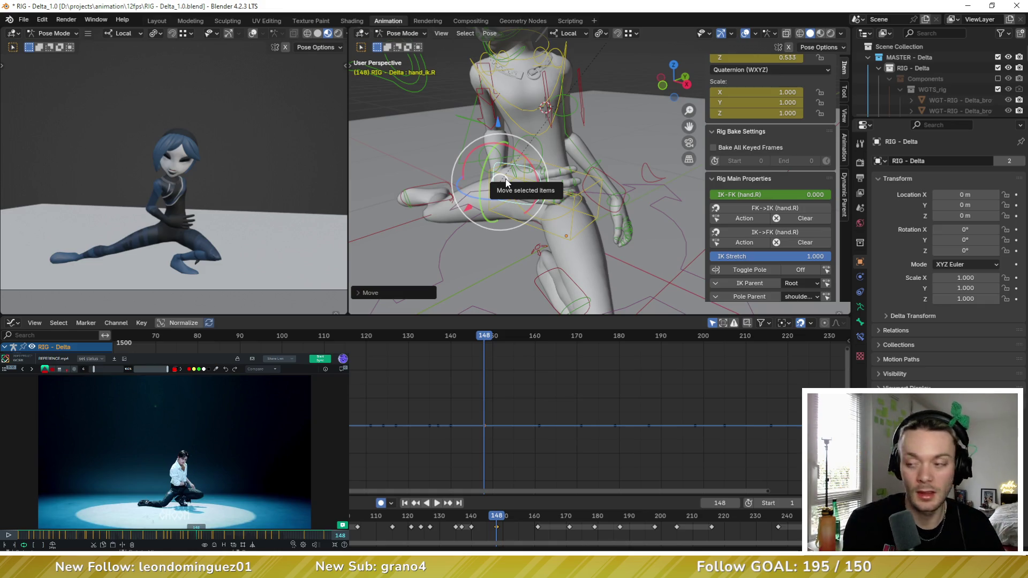
Step: Check the hand placement in wireframe, return to solid shading, and select the torso control
{"action": "left_click", "coordinate": [799, 34]}
{"action": "mouse_move", "coordinate": [466, 191]}
{"action": "middle_mouse_down"}
{"action": "mouse_move", "coordinate": [571, 179]}
{"action": "mouse_move", "coordinate": [458, 179]}
{"action": "mouse_move", "coordinate": [519, 172]}
{"action": "mouse_move", "coordinate": [455, 166]}
{"action": "mouse_move", "coordinate": [471, 154]}
{"action": "mouse_move", "coordinate": [569, 153]}
{"action": "mouse_move", "coordinate": [512, 162]}
{"action": "mouse_move", "coordinate": [490, 178]}
{"action": "mouse_move", "coordinate": [687, 91]}
{"action": "middle_mouse_up"}
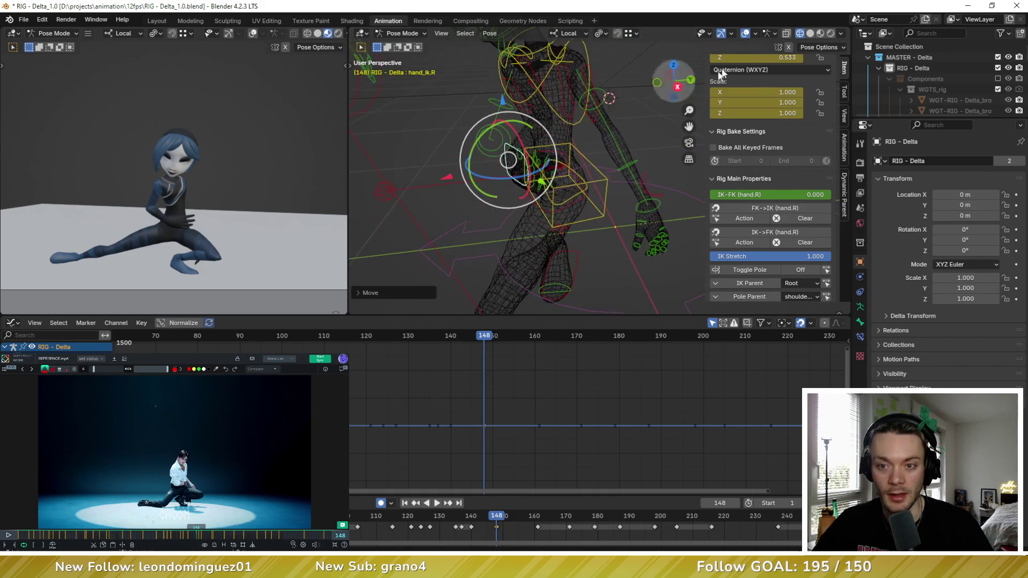
{"action": "mouse_move", "coordinate": [566, 123]}
{"action": "middle_mouse_down"}
{"action": "mouse_move", "coordinate": [565, 155]}
{"action": "mouse_move", "coordinate": [589, 136]}
{"action": "mouse_move", "coordinate": [638, 129]}
{"action": "mouse_move", "coordinate": [657, 138]}
{"action": "mouse_move", "coordinate": [728, 73]}
{"action": "middle_mouse_up"}
{"action": "mouse_move", "coordinate": [615, 143]}
{"action": "middle_mouse_down"}
{"action": "mouse_move", "coordinate": [657, 155]}
{"action": "mouse_move", "coordinate": [697, 97]}
{"action": "middle_mouse_up"}
{"action": "left_click", "coordinate": [810, 34]}
{"action": "middle_click_drag", "start_coordinate": [500, 173], "coordinate": [576, 170]}
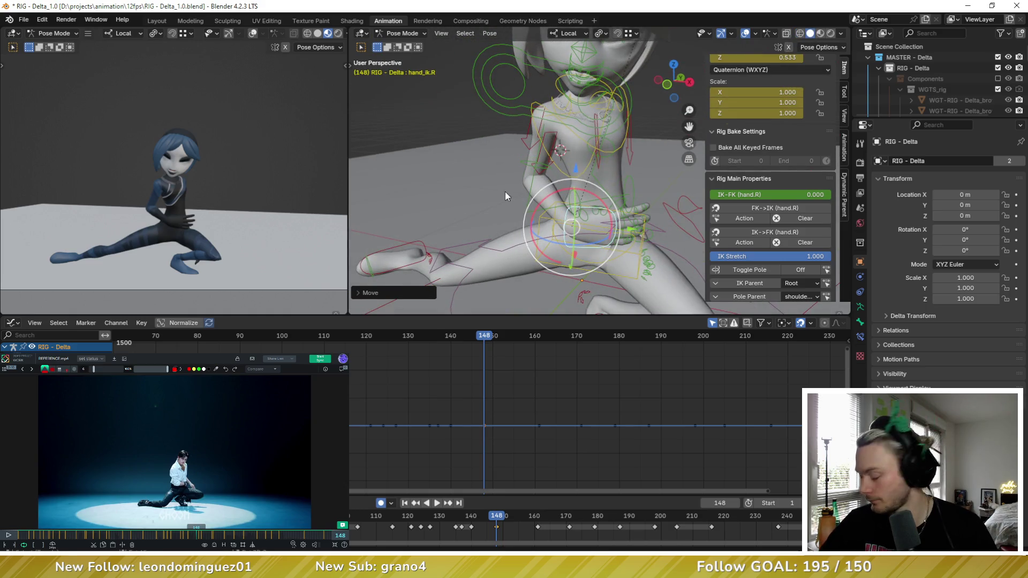
{"action": "middle_click_drag", "start_coordinate": [506, 190], "coordinate": [486, 152], "text": "shift"}
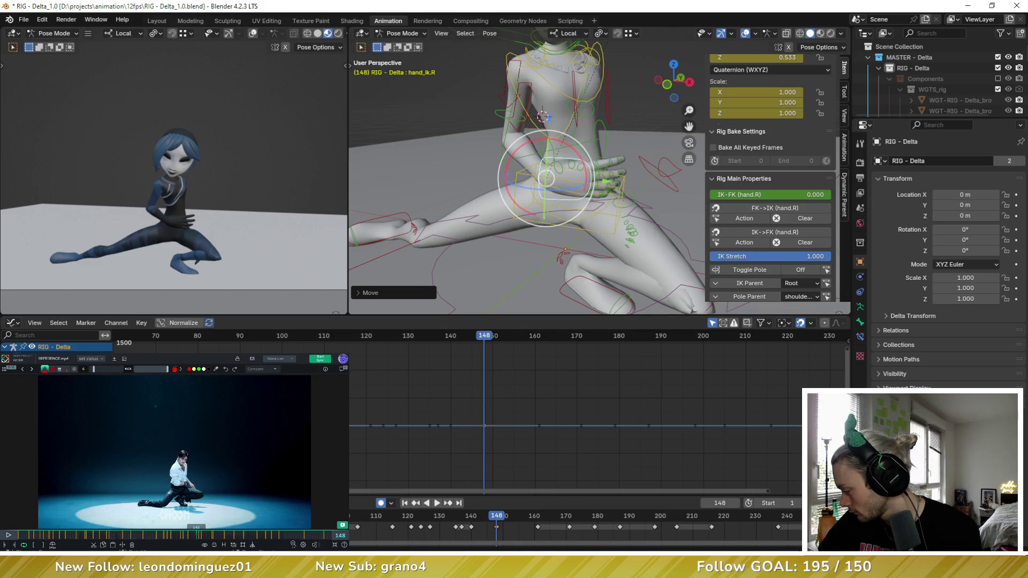
{"action": "left_click_drag", "start_coordinate": [187, 536], "coordinate": [189, 535]}
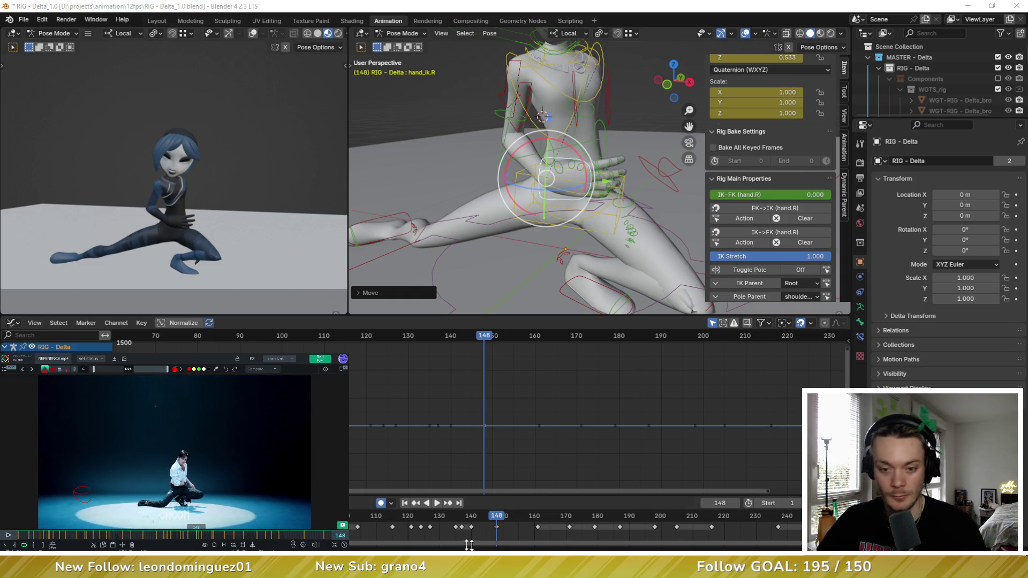
{"action": "left_click", "coordinate": [580, 236]}
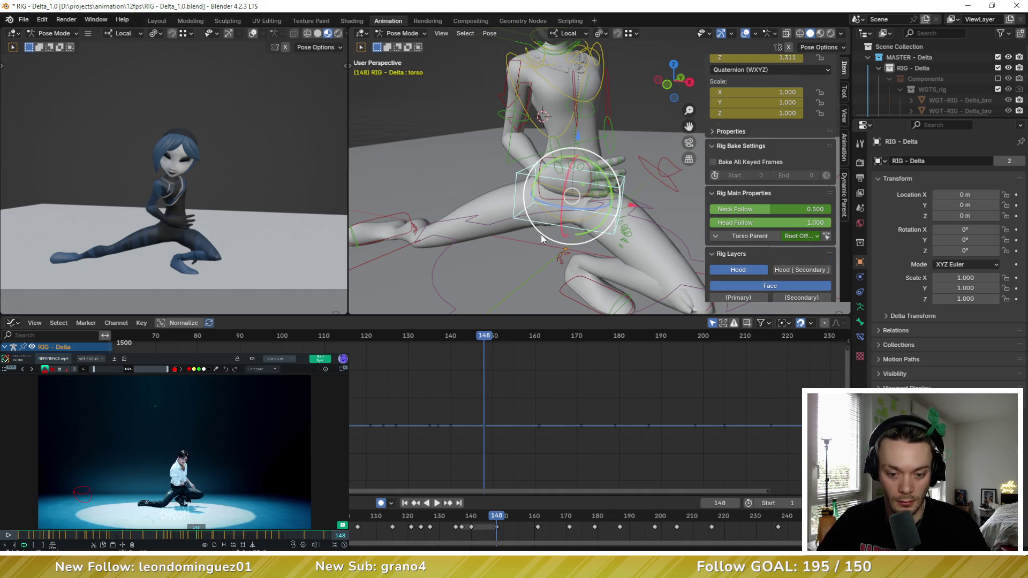
Step: Undo a trial torso rotation and push the right foot further out
{"action": "middle_click_drag", "start_coordinate": [541, 234], "coordinate": [555, 195]}
{"action": "mouse_move", "coordinate": [555, 194]}
{"action": "left_mouse_down"}
{"action": "mouse_move", "coordinate": [569, 205]}
{"action": "mouse_move", "coordinate": [569, 185]}
{"action": "left_mouse_up"}
{"action": "key", "text": "ctrl+z"}
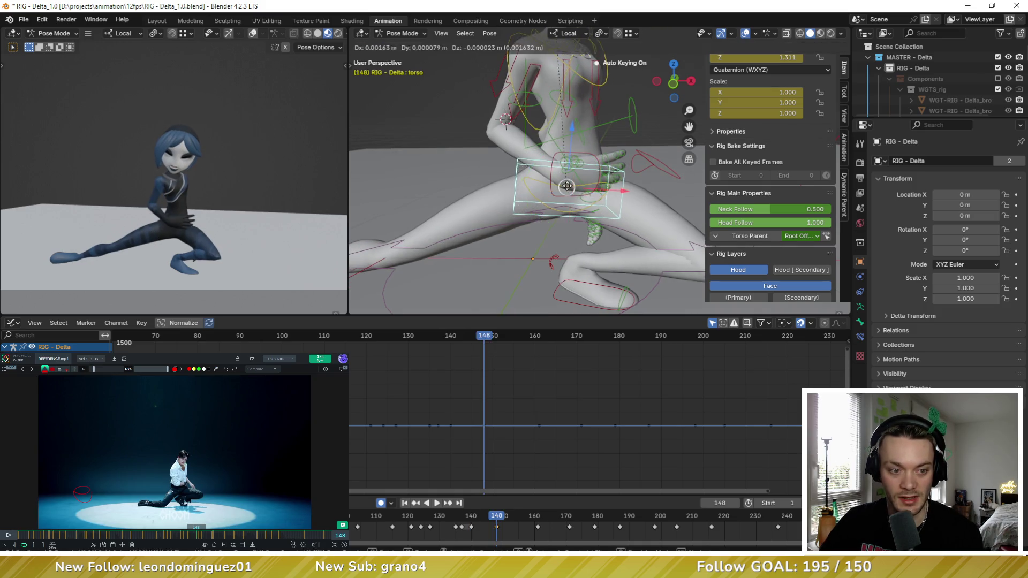
{"action": "scroll", "coordinate": [535, 198], "scroll_direction": "down", "scroll_amount": 4}
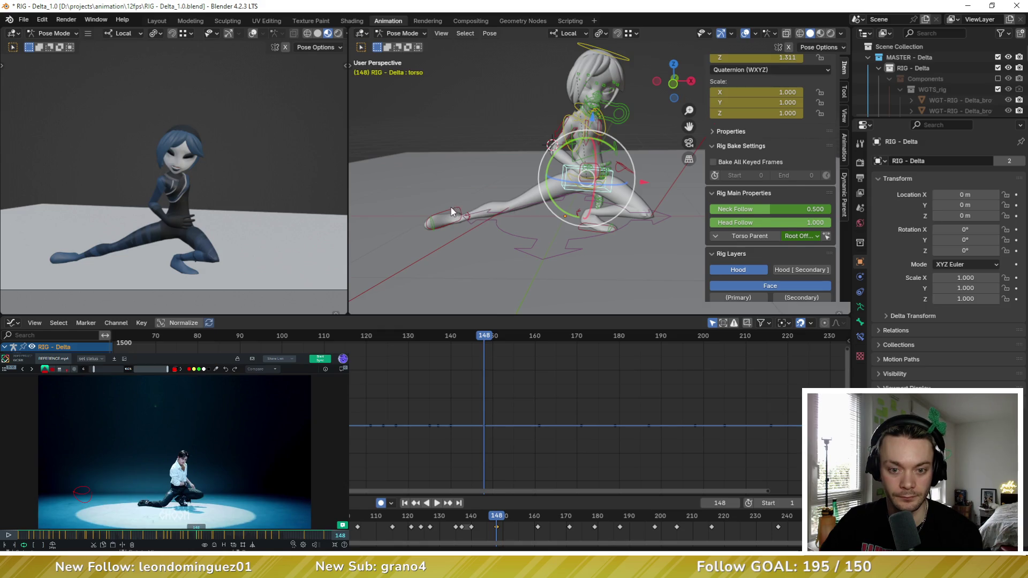
{"action": "left_click", "coordinate": [451, 211]}
{"action": "key", "text": "g"}
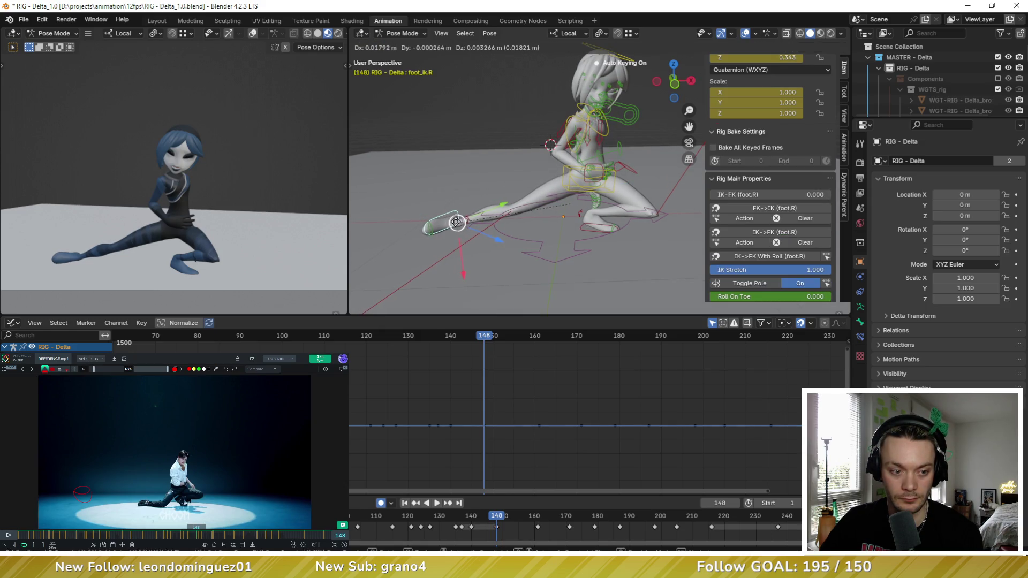
{"action": "left_click", "coordinate": [464, 222]}
{"action": "mouse_move", "coordinate": [525, 233]}
{"action": "middle_mouse_down"}
{"action": "mouse_move", "coordinate": [546, 218]}
{"action": "mouse_move", "coordinate": [593, 214]}
{"action": "middle_mouse_up"}
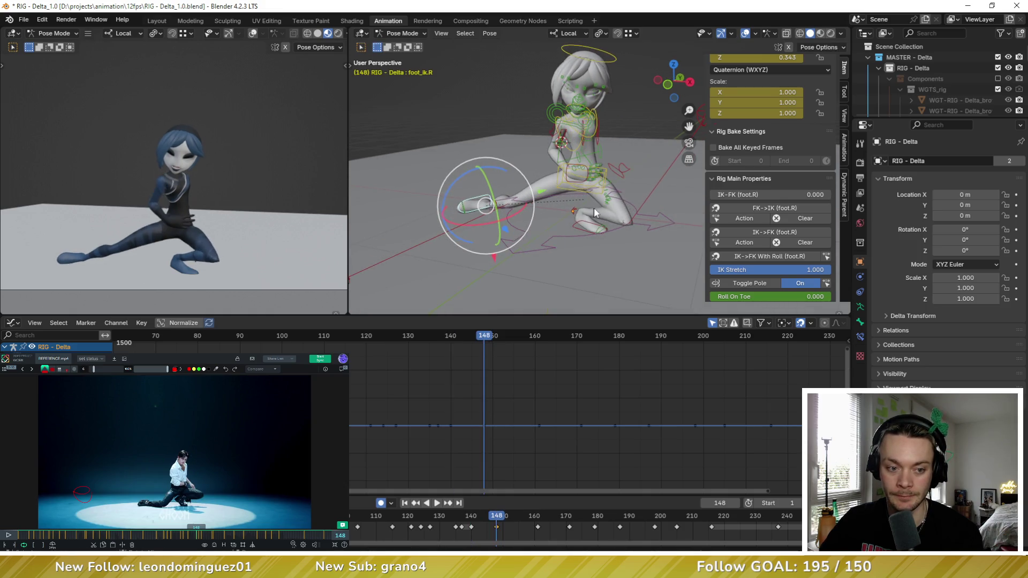
Step: Re-angle the left heel control at frame 148
{"action": "key", "text": "Down"}
{"action": "scroll", "coordinate": [627, 205], "scroll_direction": "up", "scroll_amount": 4}
{"action": "left_click", "coordinate": [581, 231]}
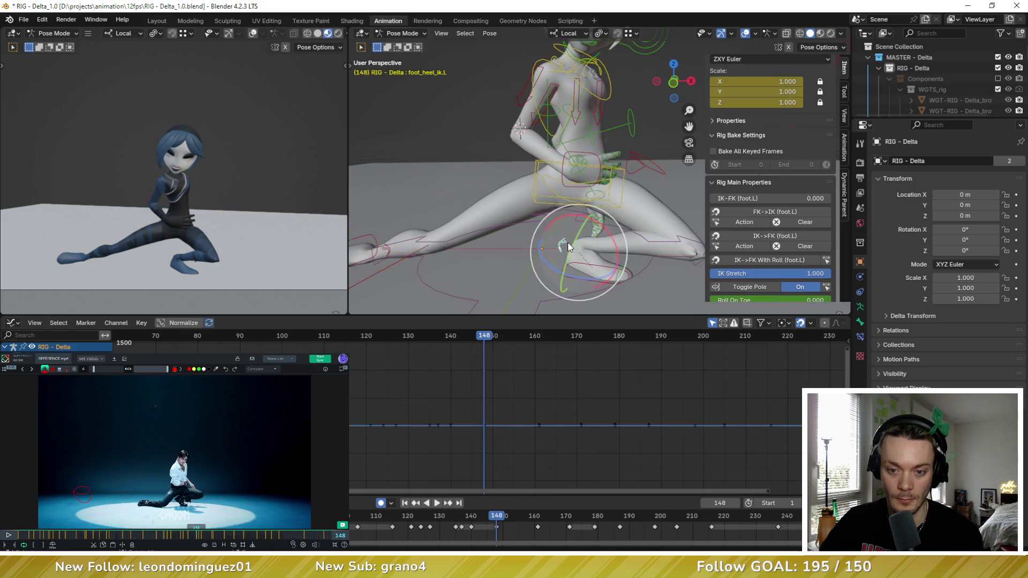
{"action": "key", "text": "Up"}
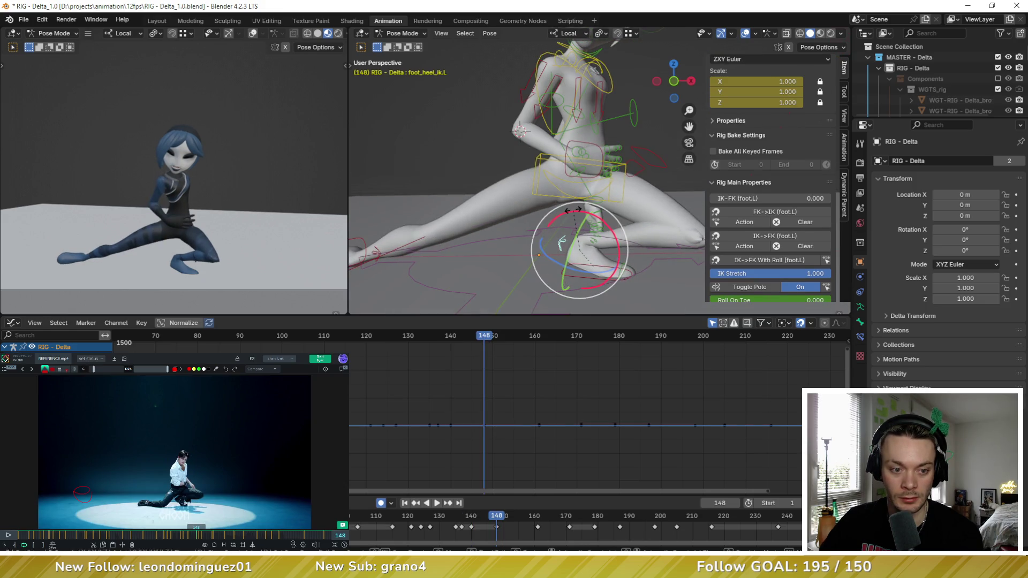
{"action": "key", "text": "r"}
{"action": "left_click", "coordinate": [576, 208]}
Step: Nudge the right hand IK control into position again
{"action": "key", "text": "n"}
{"action": "left_click", "coordinate": [575, 180]}
{"action": "middle_click_drag", "start_coordinate": [576, 179], "coordinate": [532, 86]}
{"action": "left_click", "coordinate": [538, 91]}
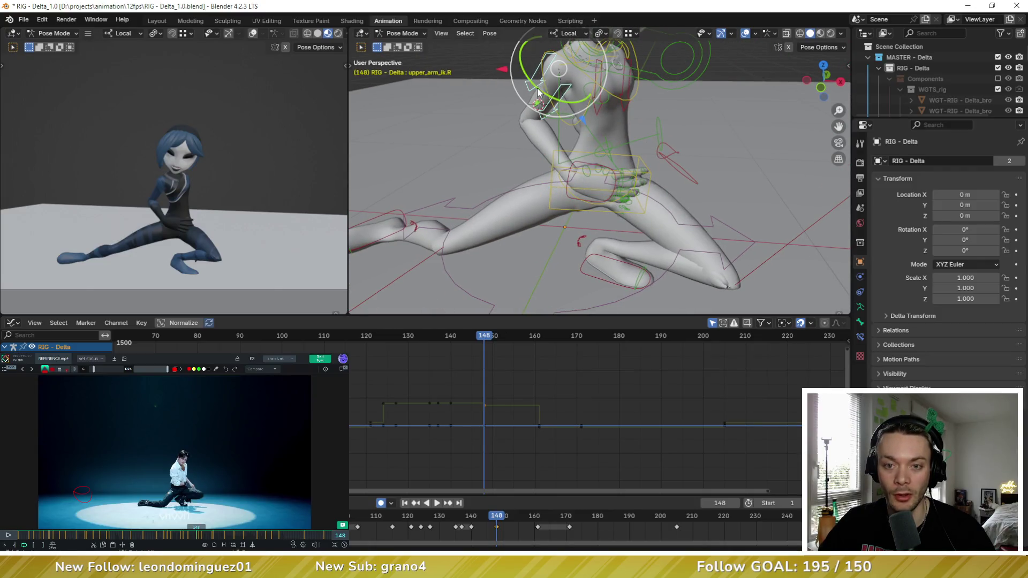
Step: Rotate the right upper arm, then rotate the right hand controller on its local axis
{"action": "key", "text": "r"}
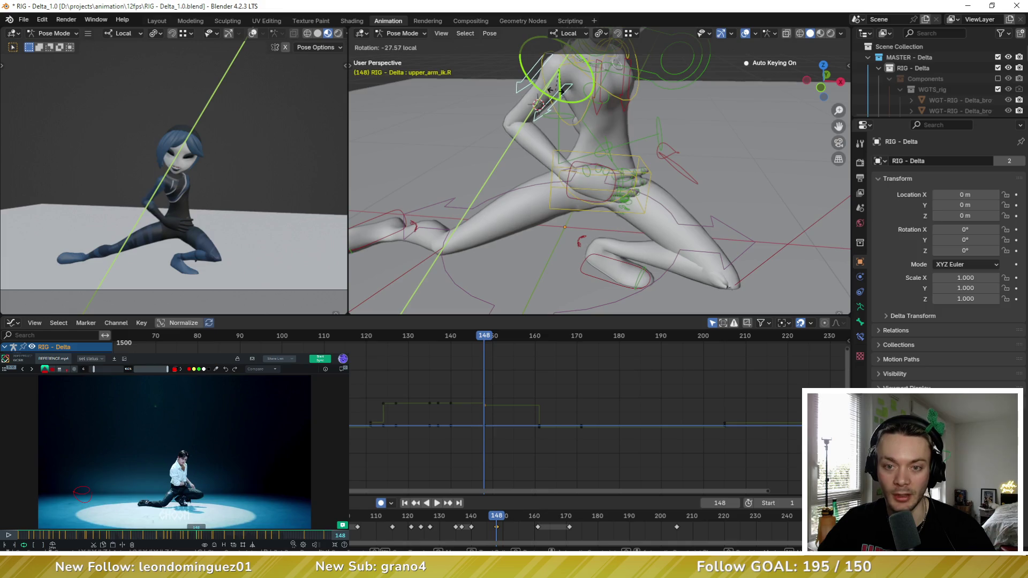
{"action": "left_click", "coordinate": [611, 185]}
{"action": "mouse_move", "coordinate": [610, 186]}
{"action": "middle_mouse_down"}
{"action": "mouse_move", "coordinate": [602, 156]}
{"action": "mouse_move", "coordinate": [557, 223]}
{"action": "middle_mouse_up"}
{"action": "left_click", "coordinate": [583, 196]}
{"action": "left_click_drag", "start_coordinate": [548, 211], "coordinate": [557, 198]}
{"action": "middle_click_drag", "start_coordinate": [556, 198], "coordinate": [607, 160]}
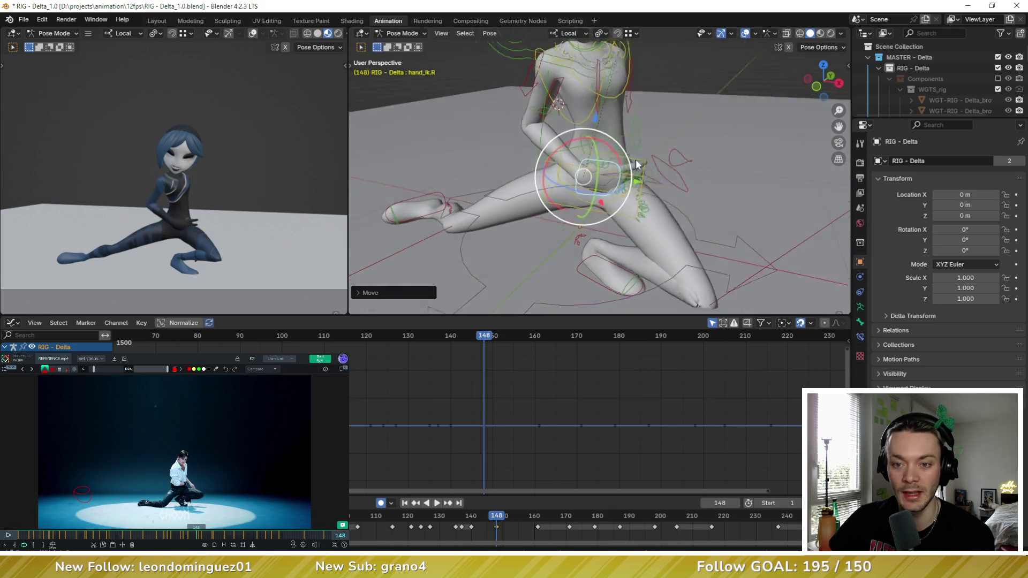
{"action": "key", "text": "r"}
{"action": "key", "text": "x"}
{"action": "key", "text": "x"}
{"action": "key", "text": "r"}
{"action": "left_click", "coordinate": [594, 161]}
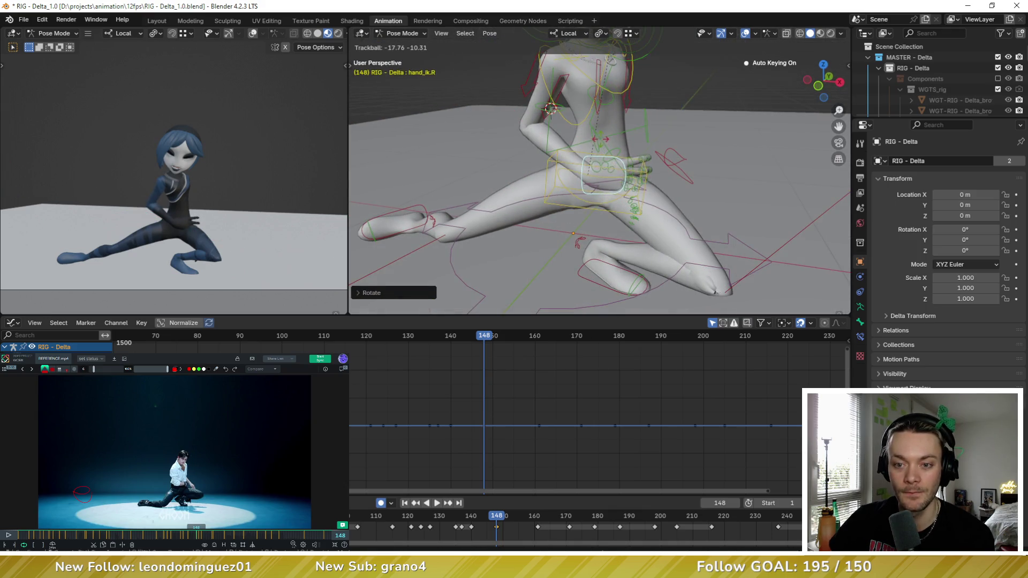
Step: Move and rotate the right hand controller up against the hip
{"action": "key", "text": "g"}
{"action": "left_click", "coordinate": [572, 175]}
{"action": "key", "text": "r"}
{"action": "key", "text": "r"}
{"action": "left_click", "coordinate": [574, 175]}
{"action": "mouse_move", "coordinate": [573, 176]}
{"action": "middle_mouse_down"}
{"action": "mouse_move", "coordinate": [514, 172]}
{"action": "mouse_move", "coordinate": [658, 172]}
{"action": "middle_mouse_up"}
{"action": "key", "text": "g"}
{"action": "left_click", "coordinate": [562, 160]}
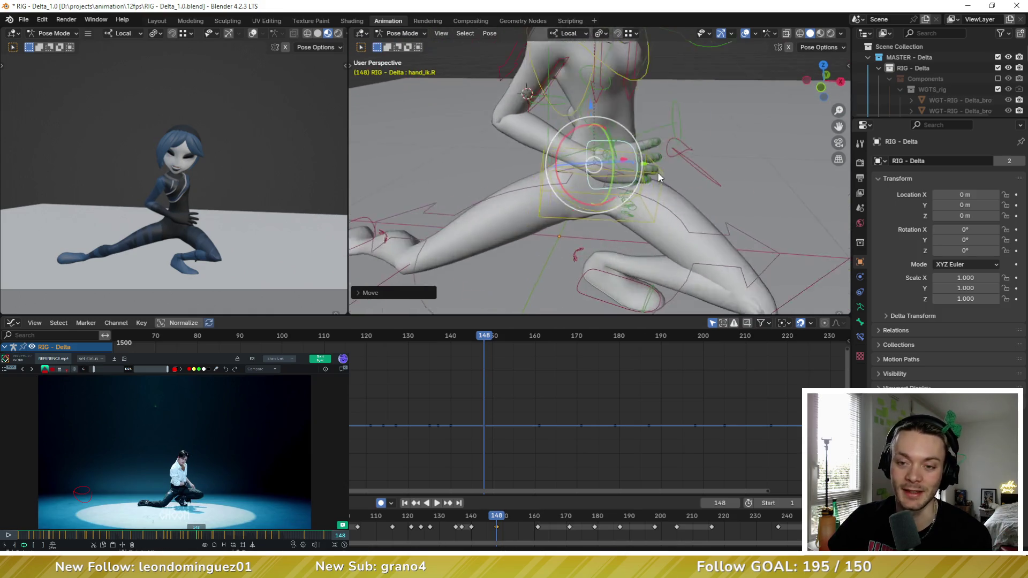
{"action": "scroll", "coordinate": [627, 159], "scroll_direction": "up", "scroll_amount": 4}
Step: Curl the right middle and index fingers toward the hip
{"action": "left_click", "coordinate": [628, 178]}
{"action": "left_click", "coordinate": [656, 183]}
{"action": "left_click", "coordinate": [660, 165]}
{"action": "left_click_drag", "start_coordinate": [660, 165], "coordinate": [628, 180]}
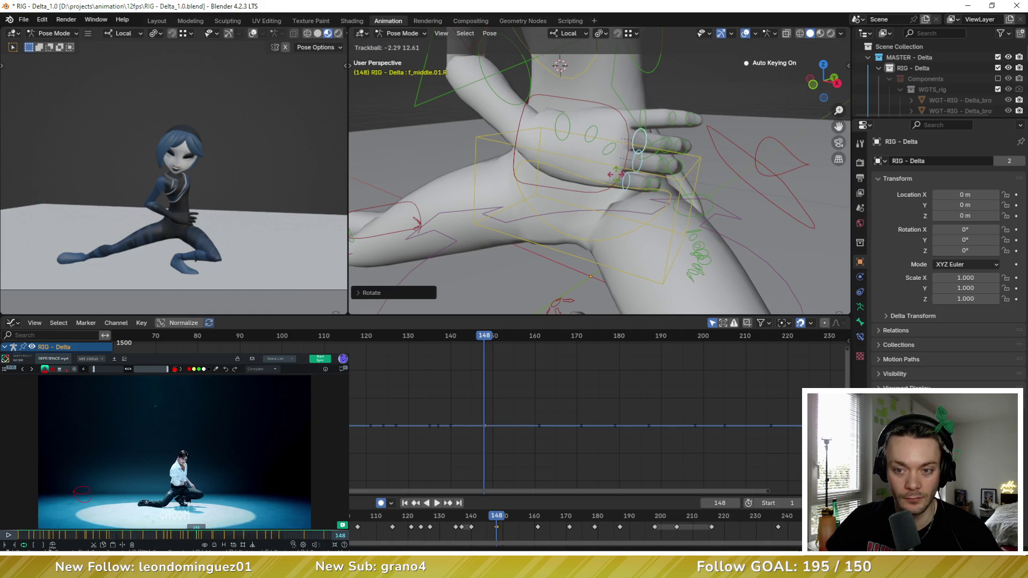
{"action": "left_click", "coordinate": [652, 116]}
{"action": "key", "text": "r"}
{"action": "key", "text": "r"}
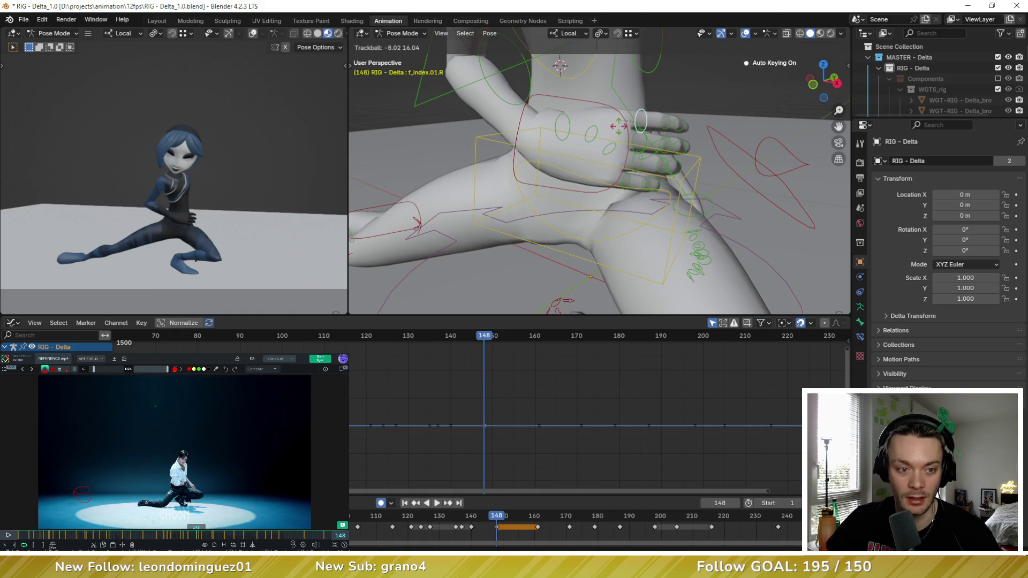
{"action": "left_click", "coordinate": [624, 142]}
{"action": "middle_click_drag", "start_coordinate": [624, 142], "coordinate": [545, 185]}
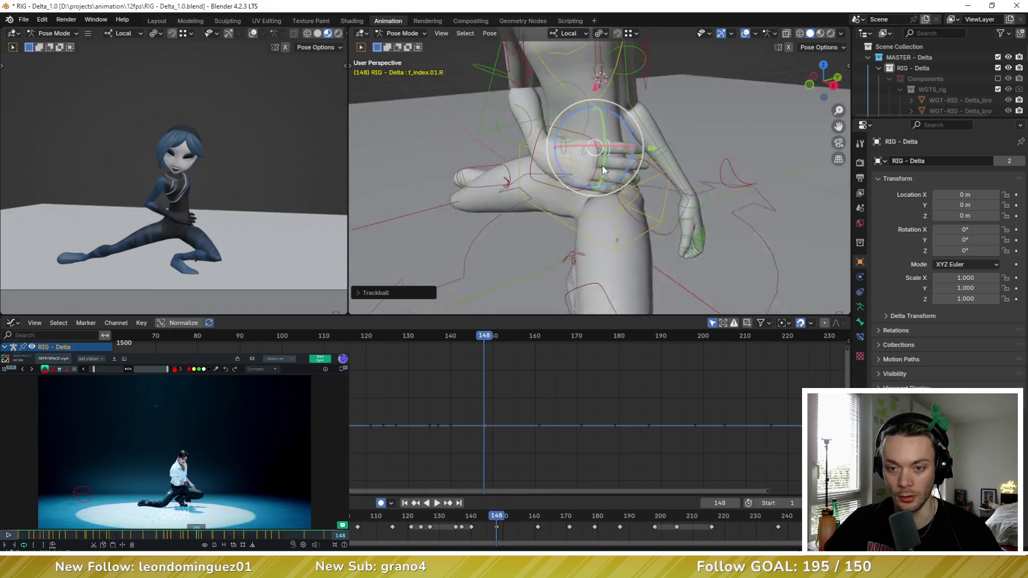
Step: Nudge the right hand slightly sideways at frame 148
{"action": "left_click", "coordinate": [545, 185]}
{"action": "key", "text": "Up"}
{"action": "key", "text": "Down"}
{"action": "left_click_drag", "start_coordinate": [536, 156], "coordinate": [571, 163]}
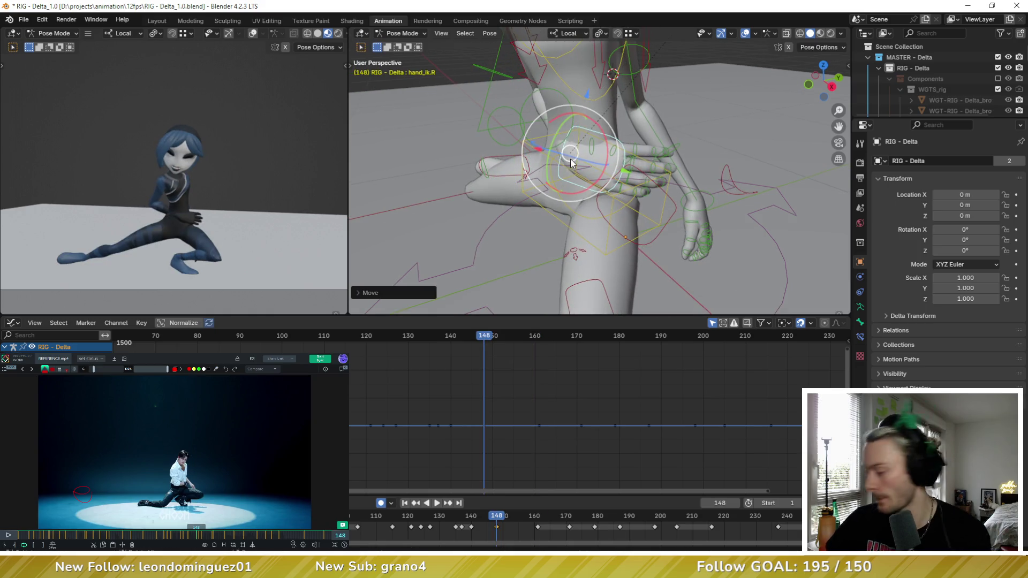
{"action": "mouse_move", "coordinate": [580, 169]}
{"action": "middle_mouse_down"}
{"action": "mouse_move", "coordinate": [599, 153]}
{"action": "mouse_move", "coordinate": [574, 133]}
{"action": "middle_mouse_up"}
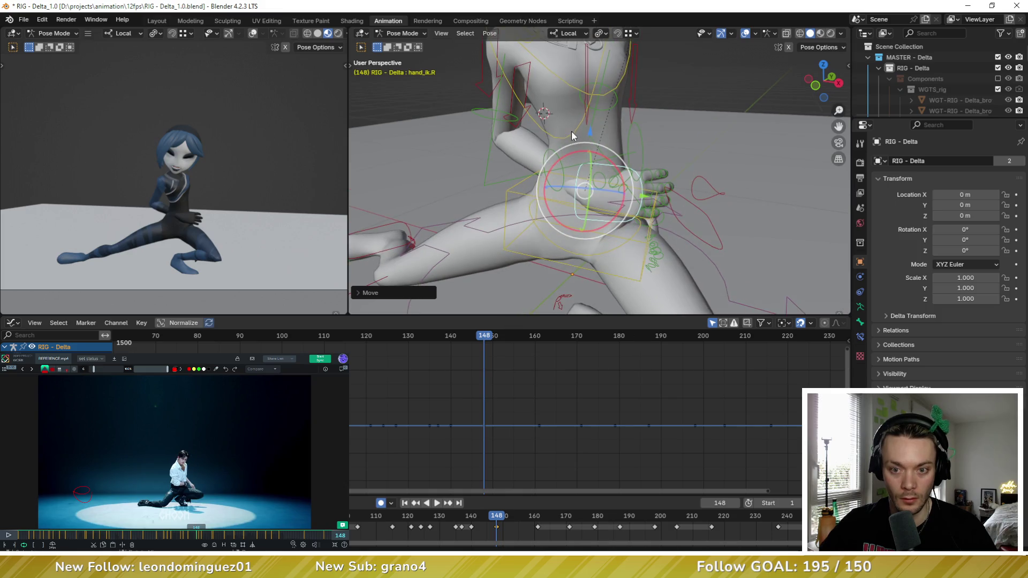
Step: Rotate the chest and neck controls to match the reference
{"action": "left_click", "coordinate": [576, 131]}
{"action": "key", "text": "r"}
{"action": "key", "text": "r"}
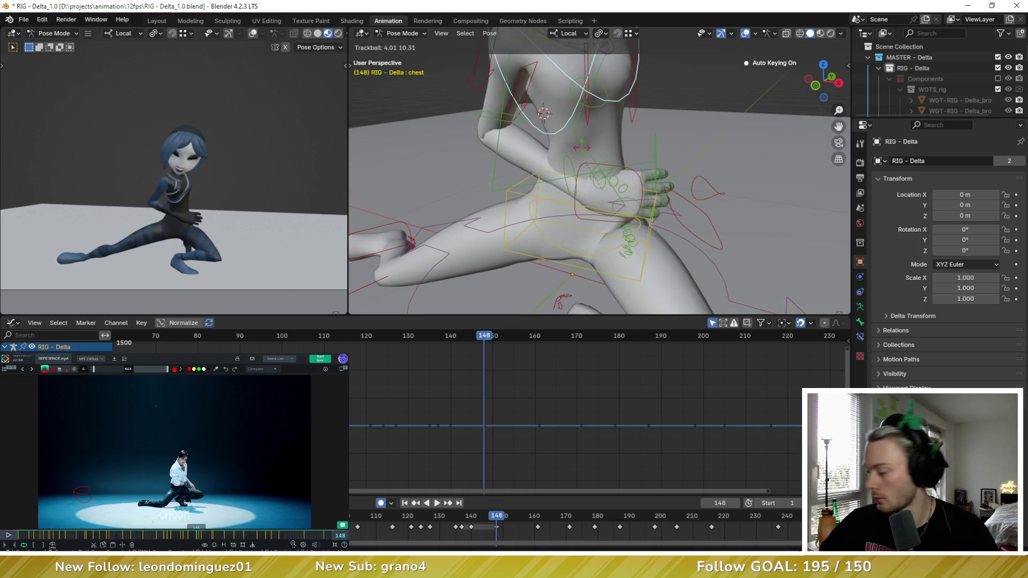
{"action": "left_click", "coordinate": [586, 137]}
{"action": "mouse_move", "coordinate": [586, 137]}
{"action": "middle_mouse_down"}
{"action": "mouse_move", "coordinate": [552, 116]}
{"action": "mouse_move", "coordinate": [596, 94]}
{"action": "mouse_move", "coordinate": [563, 107]}
{"action": "mouse_move", "coordinate": [599, 121]}
{"action": "middle_mouse_up"}
{"action": "left_click", "coordinate": [596, 93]}
{"action": "key", "text": "r"}
{"action": "key", "text": "r"}
{"action": "left_click", "coordinate": [595, 117]}
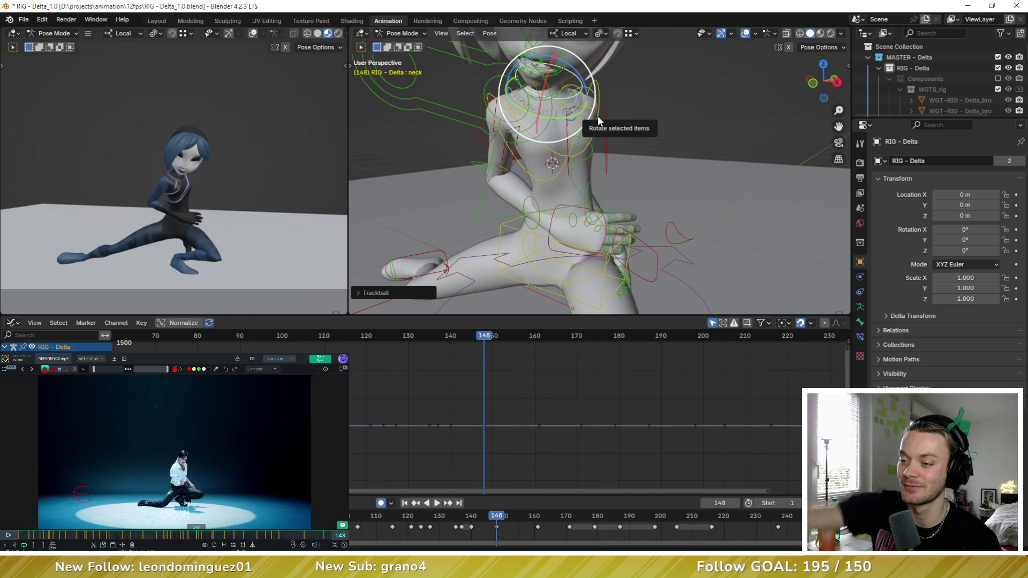
Step: Move and rotate the right hand controller closer to the hip
{"action": "mouse_move", "coordinate": [603, 239]}
{"action": "middle_mouse_down"}
{"action": "mouse_move", "coordinate": [571, 244]}
{"action": "mouse_move", "coordinate": [564, 214]}
{"action": "mouse_move", "coordinate": [509, 237]}
{"action": "middle_mouse_up"}
{"action": "left_click", "coordinate": [563, 213]}
{"action": "middle_click_drag", "start_coordinate": [548, 185], "coordinate": [550, 151]}
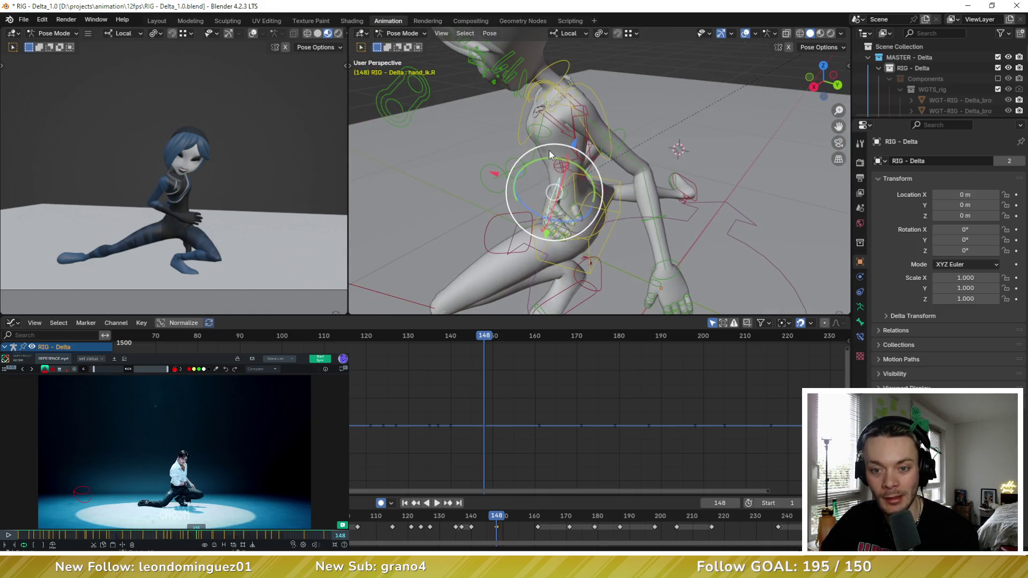
{"action": "left_click_drag", "start_coordinate": [545, 163], "coordinate": [538, 171]}
{"action": "key", "text": "g"}
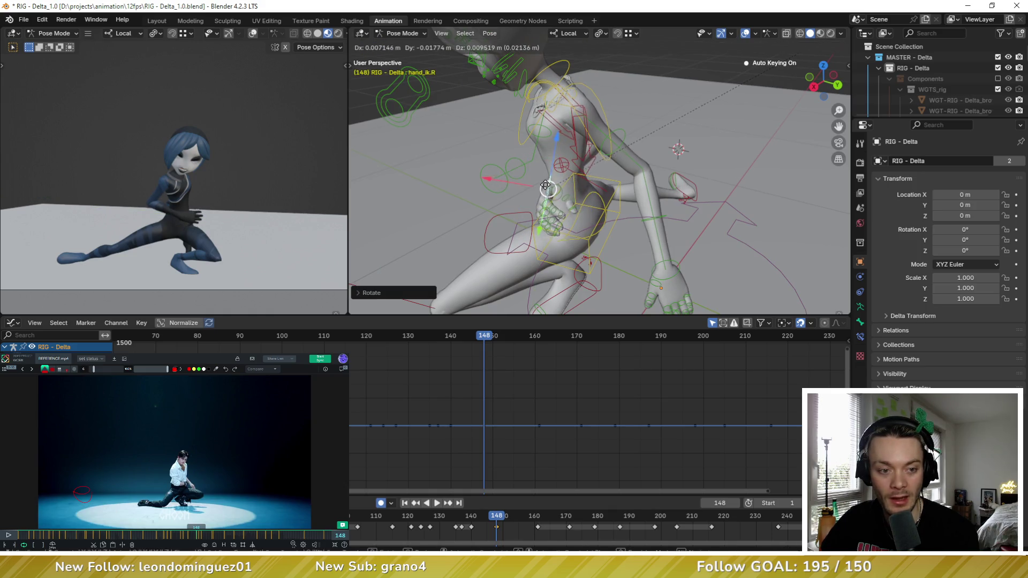
{"action": "left_click", "coordinate": [530, 203]}
{"action": "key", "text": "r"}
{"action": "key", "text": "r"}
{"action": "left_click", "coordinate": [528, 209]}
{"action": "mouse_move", "coordinate": [528, 209]}
{"action": "middle_mouse_down"}
{"action": "mouse_move", "coordinate": [651, 198]}
{"action": "mouse_move", "coordinate": [625, 165]}
{"action": "mouse_move", "coordinate": [555, 166]}
{"action": "middle_mouse_up"}
Step: Undo the bad hand rotation and rotate the right hand again
{"action": "key", "text": "ctrl+z"}
{"action": "key", "text": "ctrl+shift+z"}
{"action": "key", "text": "ctrl+z"}
{"action": "key", "text": "r"}
{"action": "key", "text": "r"}
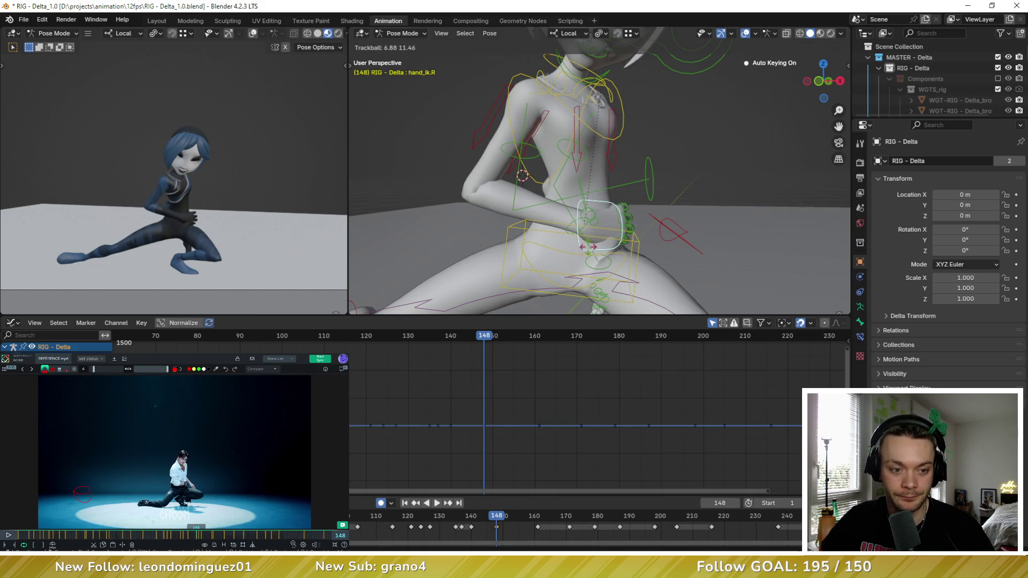
{"action": "left_click", "coordinate": [605, 225]}
{"action": "mouse_move", "coordinate": [605, 225]}
{"action": "middle_mouse_down"}
{"action": "mouse_move", "coordinate": [599, 216]}
{"action": "mouse_move", "coordinate": [667, 196]}
{"action": "middle_mouse_up"}
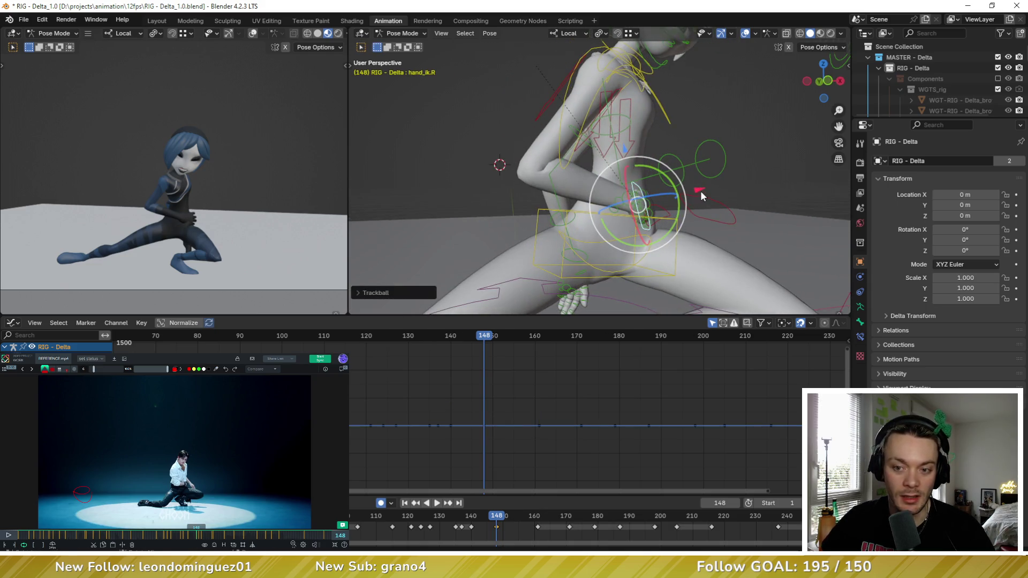
Step: Slide the right hand along the Y axis, cancelling the follow-up rotation attempts
{"action": "key", "text": "g"}
{"action": "key", "text": "x"}
{"action": "key", "text": "Escape"}
{"action": "key", "text": "g"}
{"action": "key", "text": "y"}
{"action": "key", "text": "y"}
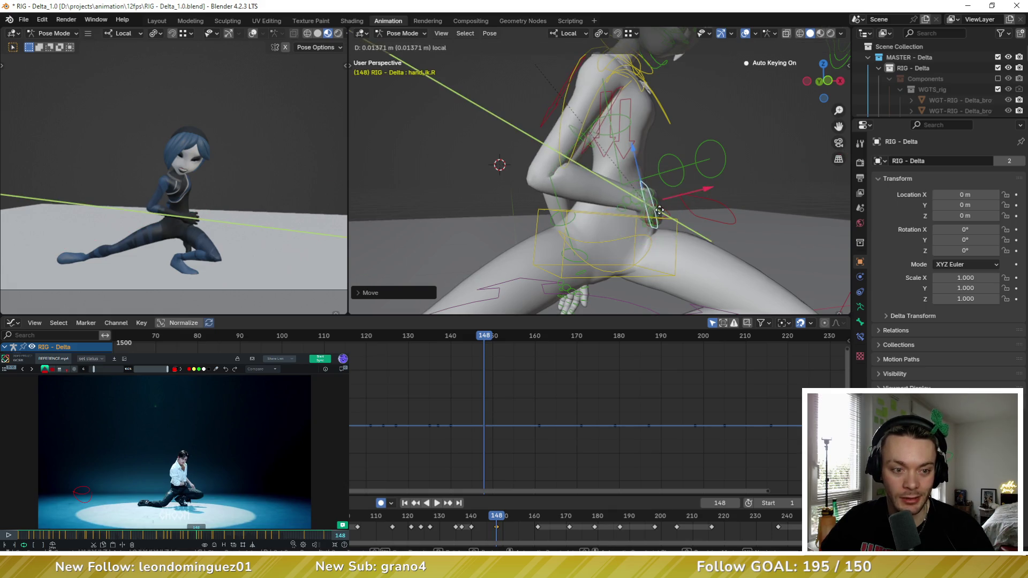
{"action": "left_click", "coordinate": [660, 210]}
{"action": "key", "text": "r"}
{"action": "key", "text": "r"}
{"action": "key", "text": "Escape"}
{"action": "key", "text": "r"}
{"action": "key", "text": "x"}
{"action": "key", "text": "Escape"}
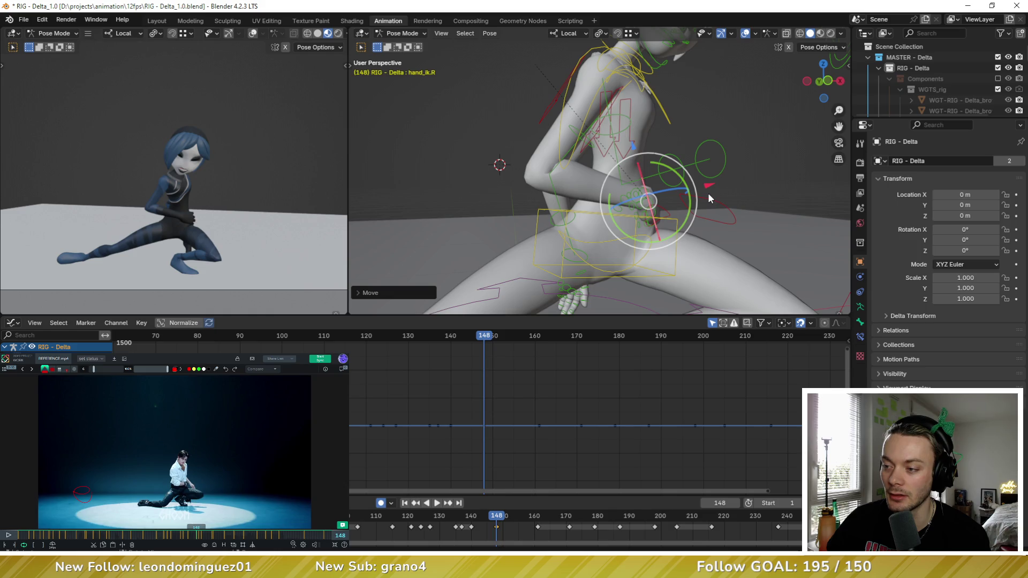
Step: Compare hand angles with undo and redo from a frontal view, keeping the final one
{"action": "mouse_move", "coordinate": [709, 198]}
{"action": "middle_mouse_down"}
{"action": "mouse_move", "coordinate": [638, 196]}
{"action": "mouse_move", "coordinate": [568, 182]}
{"action": "mouse_move", "coordinate": [549, 167]}
{"action": "middle_mouse_up"}
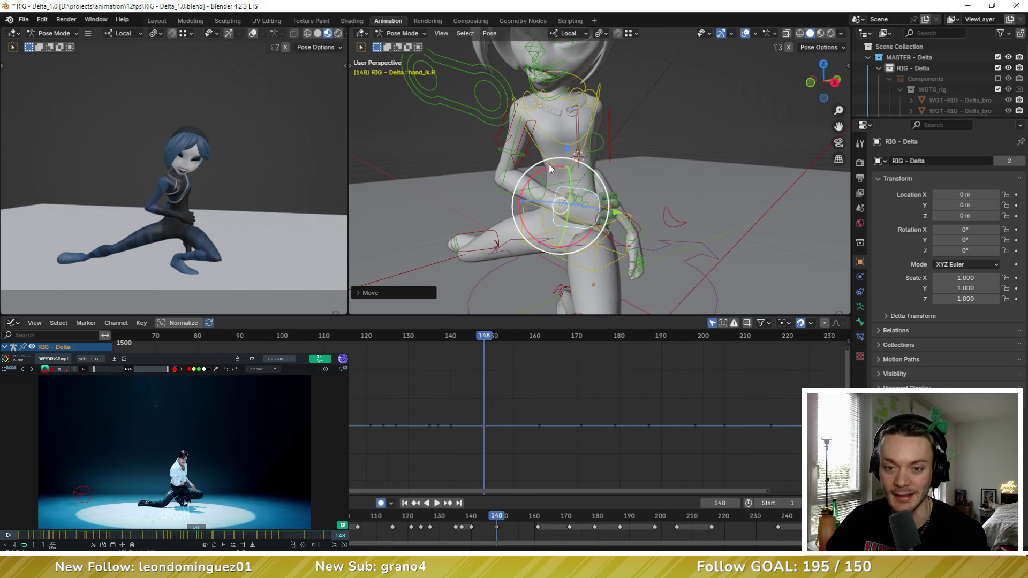
{"action": "key", "text": "r"}
{"action": "key", "text": "r"}
{"action": "left_click", "coordinate": [554, 175]}
{"action": "key", "text": "ctrl+z"}
{"action": "key", "text": "ctrl+shift+z"}
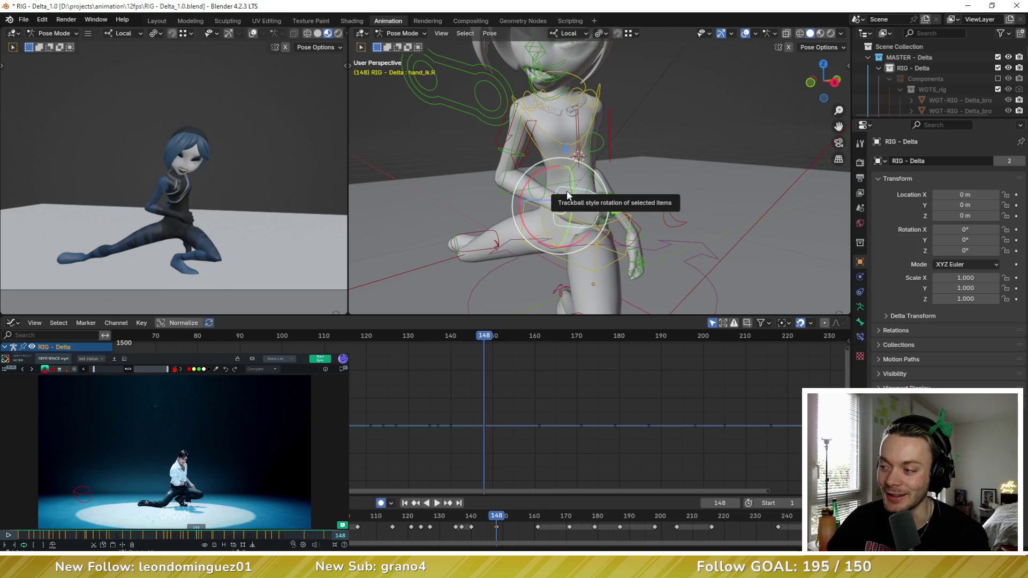
{"action": "key", "text": "ctrl+z"}
{"action": "key", "text": "ctrl+shift+z"}
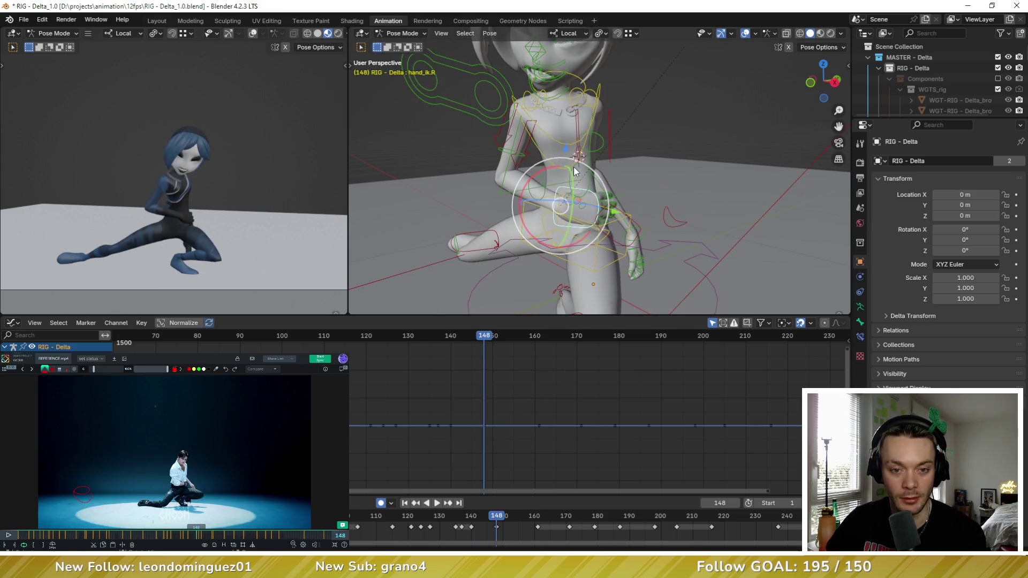
{"action": "mouse_move", "coordinate": [584, 171]}
{"action": "middle_mouse_down"}
{"action": "mouse_move", "coordinate": [602, 173]}
{"action": "mouse_move", "coordinate": [616, 202]}
{"action": "mouse_move", "coordinate": [607, 206]}
{"action": "mouse_move", "coordinate": [616, 195]}
{"action": "mouse_move", "coordinate": [643, 206]}
{"action": "middle_mouse_up"}
{"action": "left_click", "coordinate": [648, 206]}
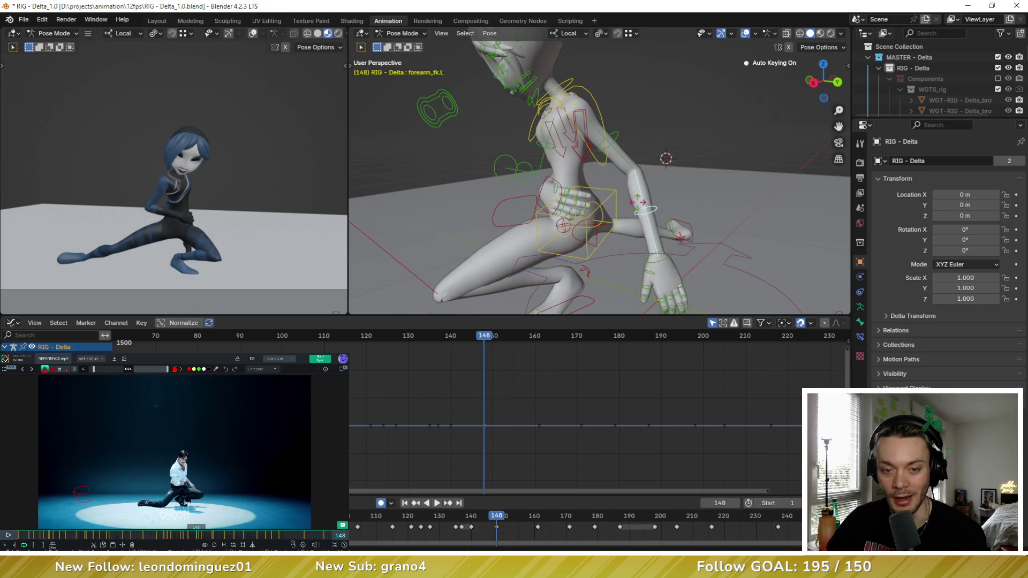
Step: Rotate the left forearm control twice into the crouch pose
{"action": "key", "text": "r"}
{"action": "key", "text": "r"}
{"action": "left_click", "coordinate": [643, 208]}
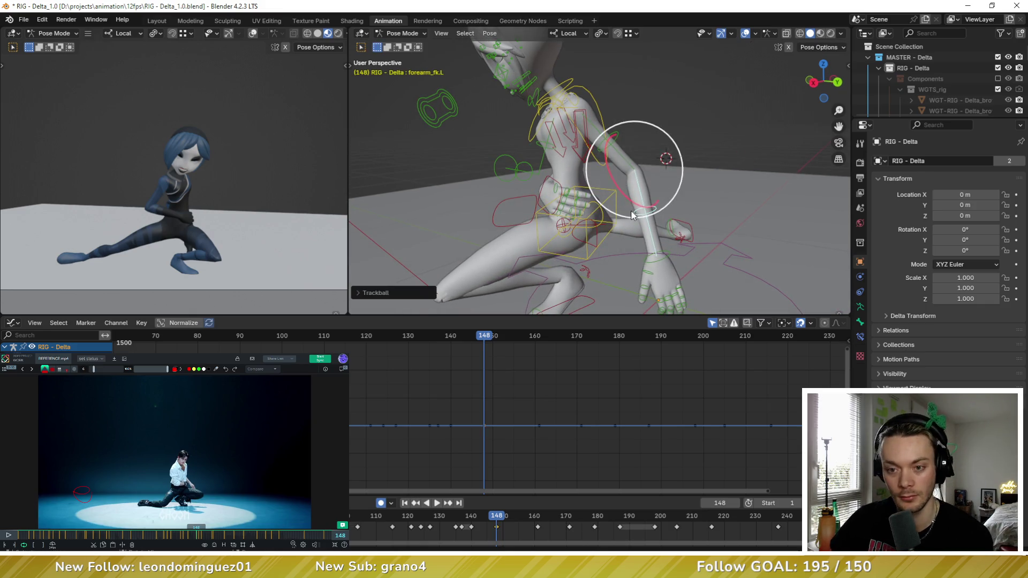
{"action": "key", "text": "r"}
{"action": "left_click", "coordinate": [640, 233]}
{"action": "mouse_move", "coordinate": [640, 233]}
{"action": "middle_mouse_down"}
{"action": "mouse_move", "coordinate": [618, 222]}
{"action": "mouse_move", "coordinate": [591, 103]}
{"action": "mouse_move", "coordinate": [622, 102]}
{"action": "middle_mouse_up"}
{"action": "left_click", "coordinate": [638, 242]}
Step: Rotate the left shoulder and bend the left hand at the wrist
{"action": "left_click", "coordinate": [574, 98]}
{"action": "key", "text": "r"}
{"action": "key", "text": "r"}
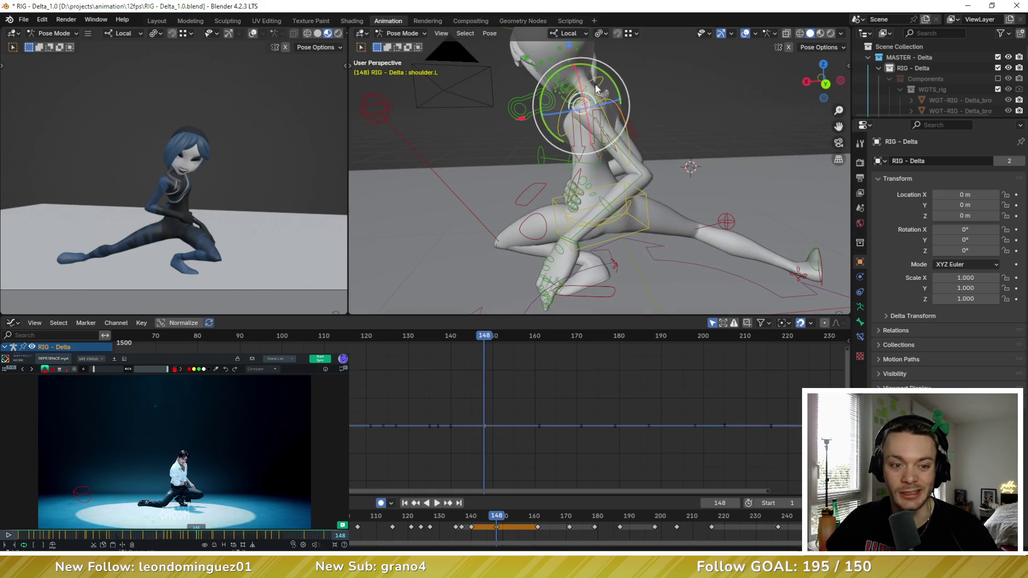
{"action": "left_click", "coordinate": [601, 153]}
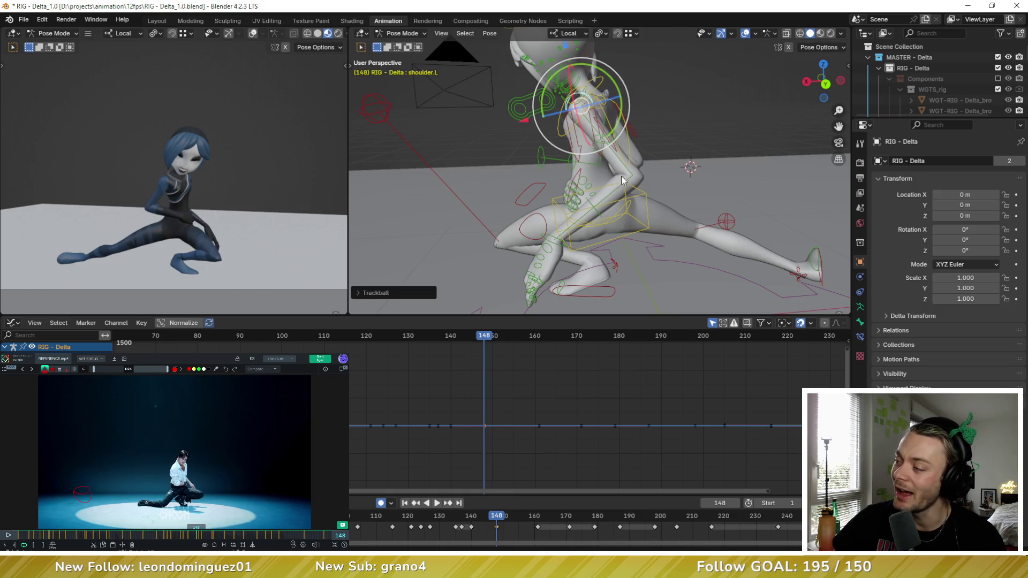
{"action": "mouse_move", "coordinate": [583, 205]}
{"action": "middle_mouse_down"}
{"action": "mouse_move", "coordinate": [623, 191]}
{"action": "mouse_move", "coordinate": [659, 197]}
{"action": "mouse_move", "coordinate": [676, 218]}
{"action": "middle_mouse_up"}
{"action": "scroll", "coordinate": [642, 187], "scroll_direction": "up", "scroll_amount": 5}
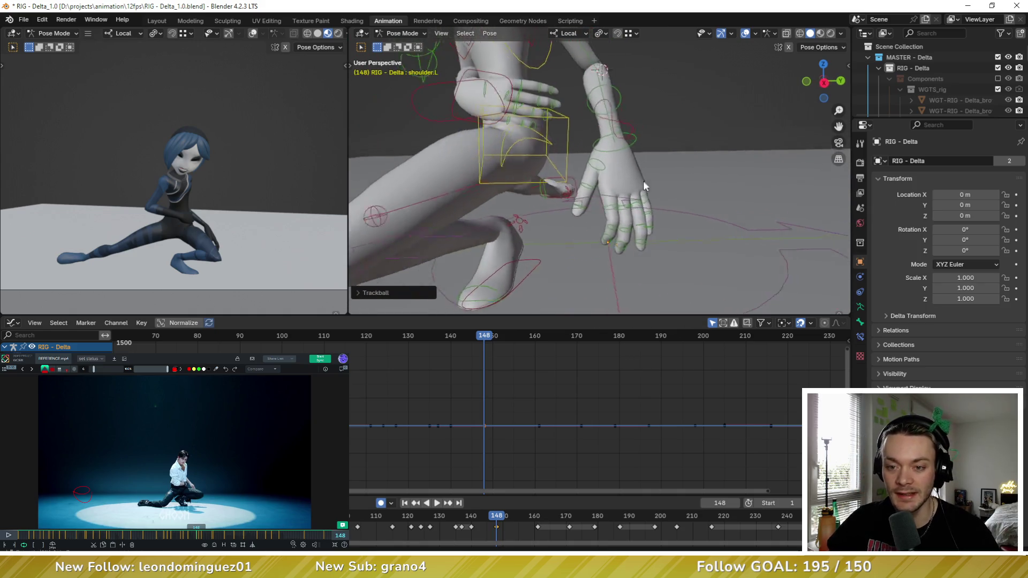
{"action": "left_click", "coordinate": [629, 142]}
{"action": "left_click_drag", "start_coordinate": [629, 142], "coordinate": [619, 165]}
Step: Rotate the left thumb base bone into its new position
{"action": "left_click", "coordinate": [583, 163]}
{"action": "mouse_move", "coordinate": [584, 163]}
{"action": "middle_mouse_down"}
{"action": "mouse_move", "coordinate": [610, 140]}
{"action": "mouse_move", "coordinate": [721, 181]}
{"action": "middle_mouse_up"}
{"action": "key", "text": "r"}
{"action": "key", "text": "r"}
{"action": "left_click", "coordinate": [611, 140]}
{"action": "scroll", "coordinate": [682, 187], "scroll_direction": "up", "scroll_amount": 3}
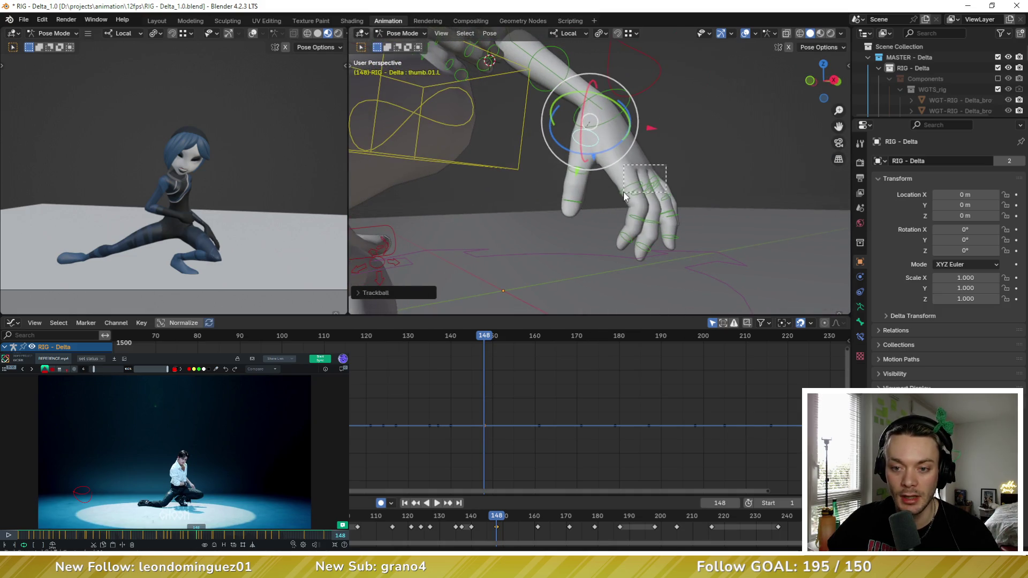
{"action": "middle_click_drag", "start_coordinate": [645, 189], "coordinate": [656, 172]}
{"action": "key", "text": "r"}
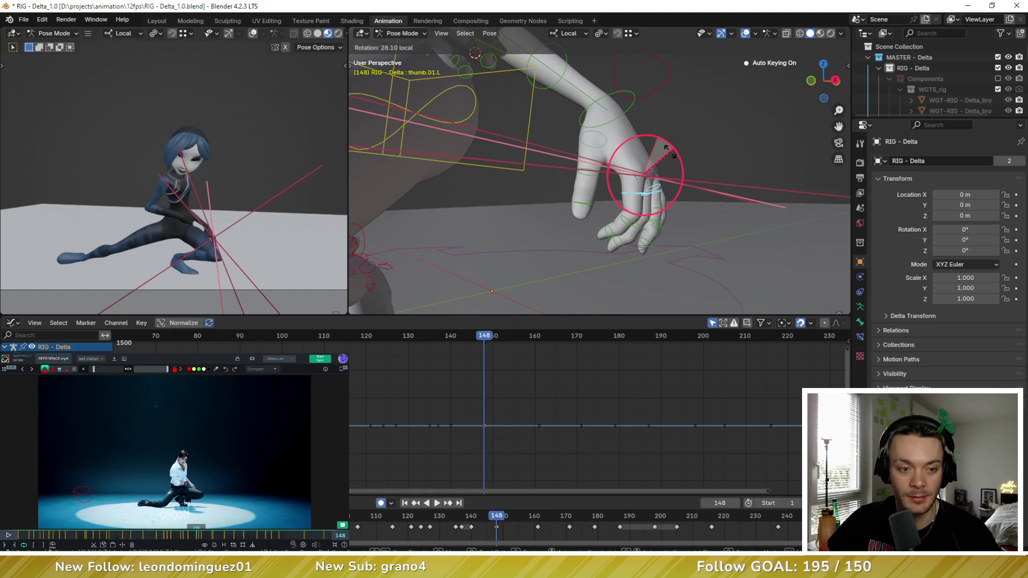
{"action": "left_click", "coordinate": [669, 152]}
{"action": "middle_click_drag", "start_coordinate": [670, 152], "coordinate": [630, 159]}
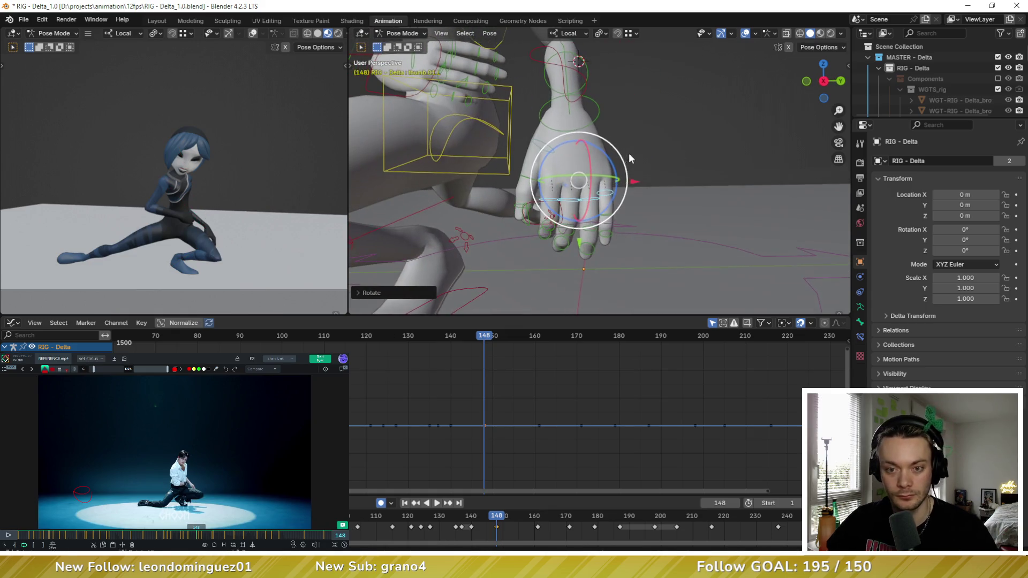
Step: Toggle between keyframes 140 and 148 to compare poses, settling on frame 148
{"action": "key", "text": "Left"}
{"action": "key", "text": "Right"}
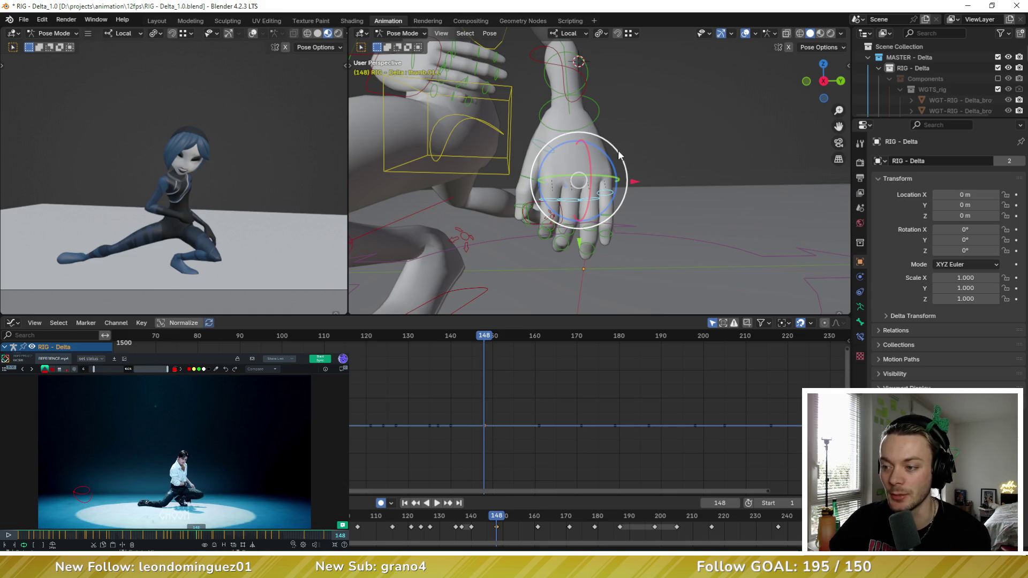
{"action": "key", "text": "Down"}
{"action": "key", "text": "Up"}
{"action": "key", "text": "Down"}
{"action": "scroll", "coordinate": [642, 156], "scroll_direction": "down", "scroll_amount": 4}
{"action": "key", "text": "Up"}
{"action": "key", "text": "Down"}
{"action": "key", "text": "Up"}
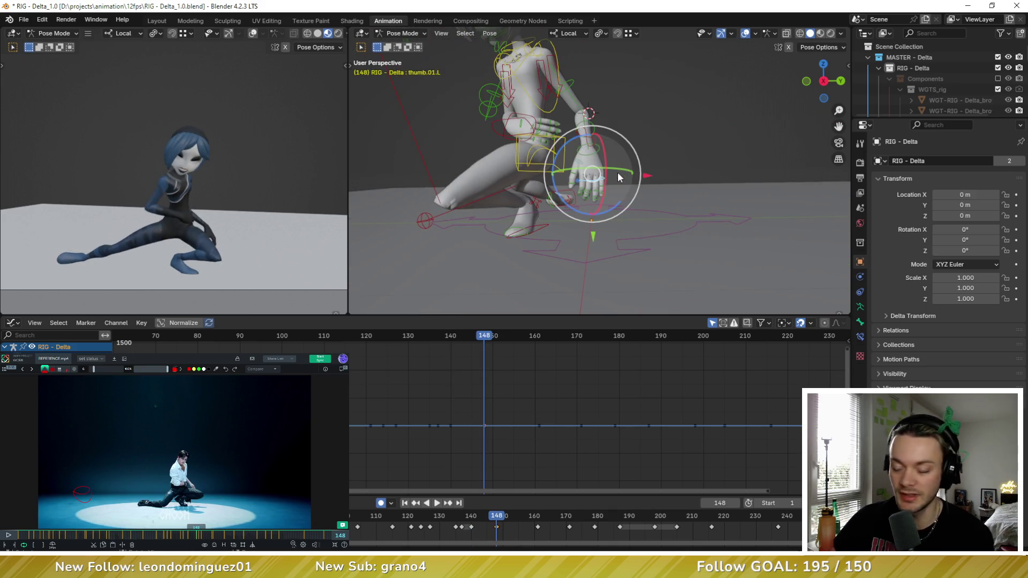
{"action": "middle_click_drag", "start_coordinate": [618, 173], "coordinate": [571, 146]}
{"action": "left_click", "coordinate": [547, 115]}
Step: Select hand_ik.R and preview the motion around frame 148 from several angles
{"action": "left_click", "coordinate": [546, 120]}
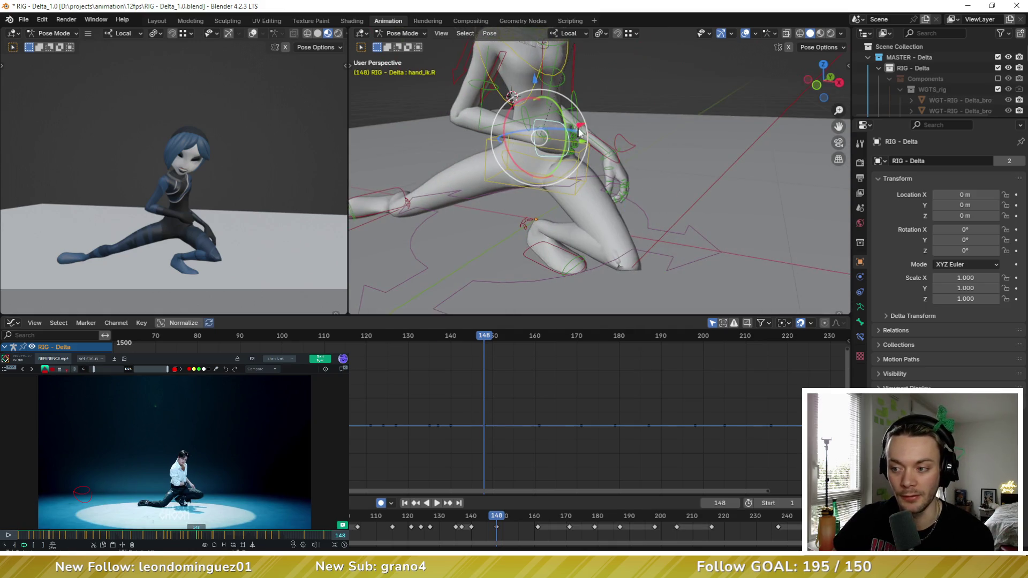
{"action": "middle_click_drag", "start_coordinate": [626, 128], "coordinate": [623, 128]}
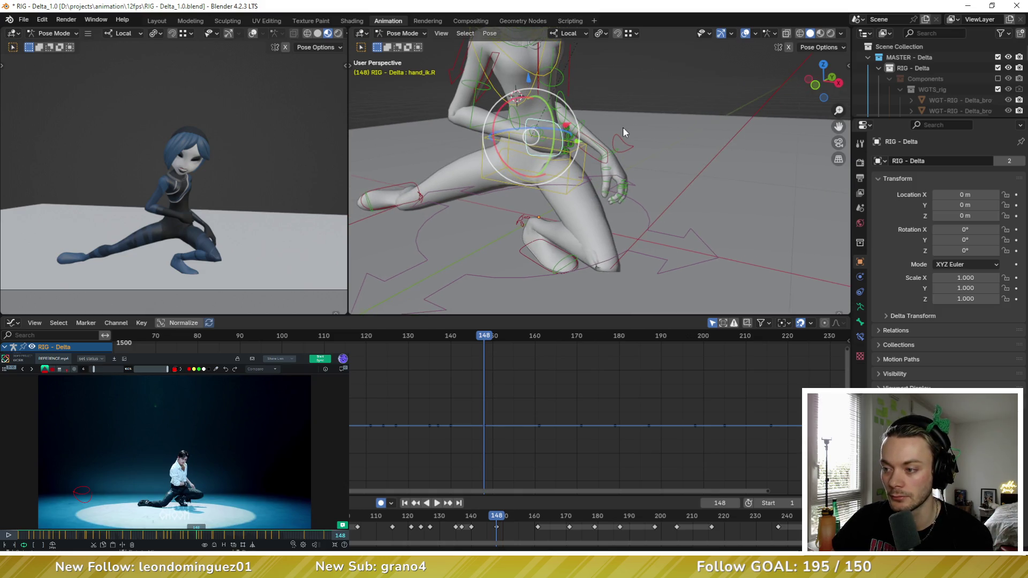
{"action": "middle_click_drag", "start_coordinate": [623, 127], "coordinate": [601, 142]}
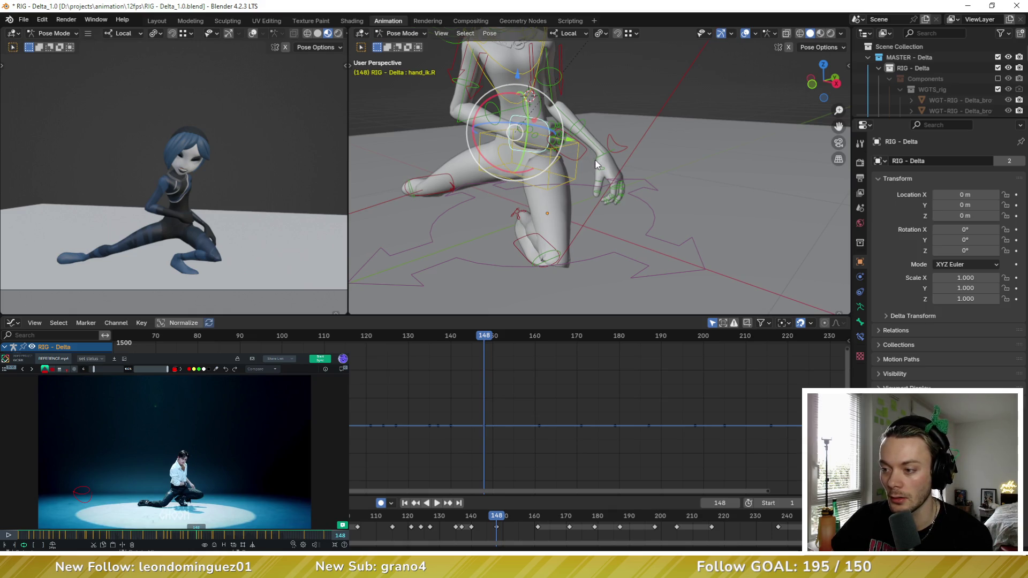
{"action": "middle_click_drag", "start_coordinate": [573, 184], "coordinate": [607, 187]}
{"action": "scroll", "coordinate": [608, 187], "scroll_direction": "down", "scroll_amount": 2}
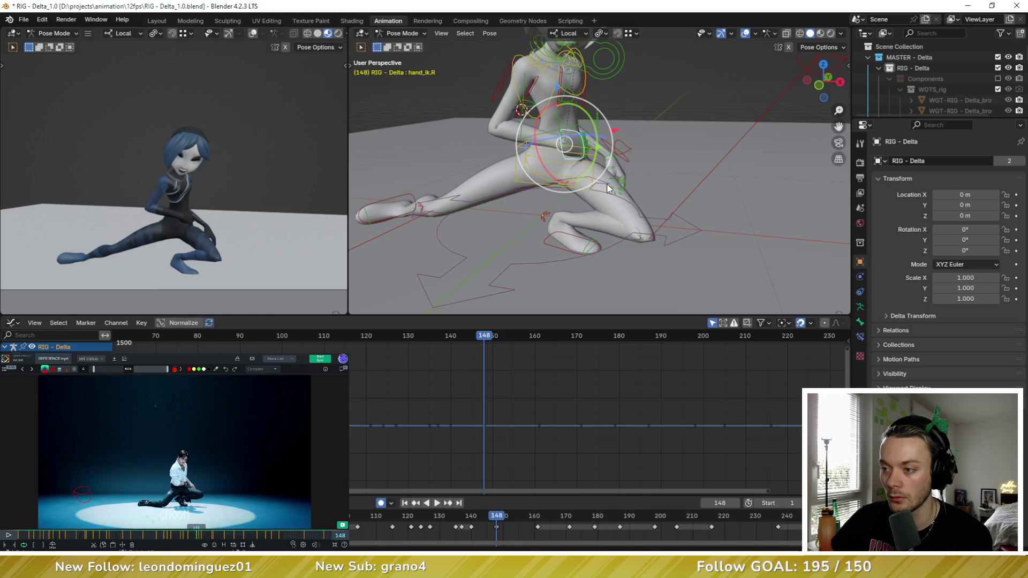
{"action": "middle_click_drag", "start_coordinate": [608, 183], "coordinate": [609, 174]}
{"action": "key", "text": "space"}
{"action": "key", "text": "Escape"}
{"action": "key", "text": "space"}
{"action": "key", "text": "Escape"}
Step: Nudge the right hand IK control slightly at frame 148
{"action": "mouse_move", "coordinate": [574, 170]}
{"action": "middle_mouse_down"}
{"action": "mouse_move", "coordinate": [595, 175]}
{"action": "mouse_move", "coordinate": [599, 159]}
{"action": "mouse_move", "coordinate": [583, 125]}
{"action": "middle_mouse_up"}
{"action": "key", "text": "space"}
{"action": "key", "text": "Escape"}
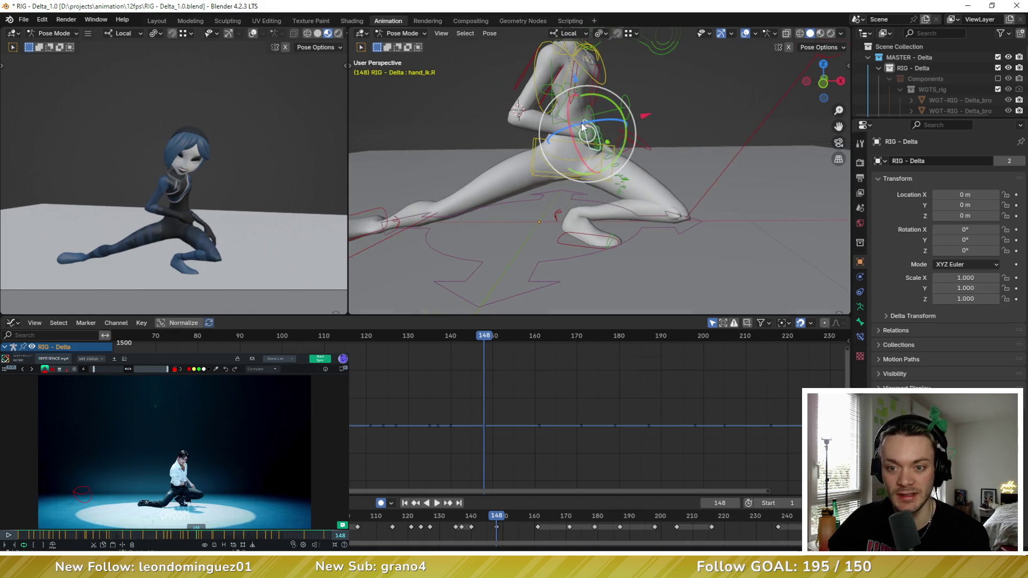
{"action": "left_click_drag", "start_coordinate": [589, 133], "coordinate": [596, 138]}
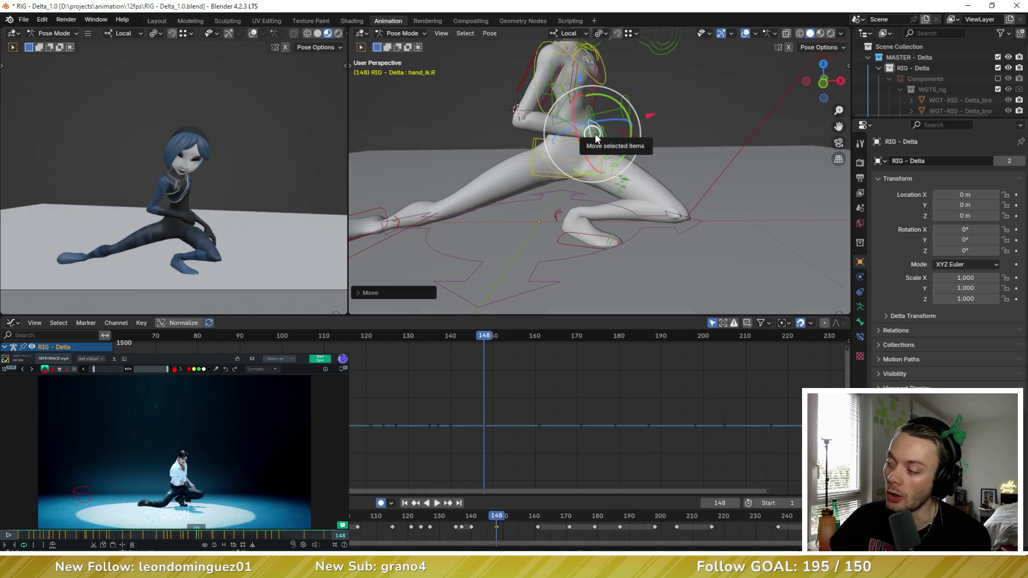
{"action": "mouse_move", "coordinate": [596, 138]}
{"action": "middle_mouse_down"}
{"action": "mouse_move", "coordinate": [571, 150]}
{"action": "mouse_move", "coordinate": [589, 133]}
{"action": "middle_mouse_up"}
{"action": "key", "text": "space"}
{"action": "key", "text": "Escape"}
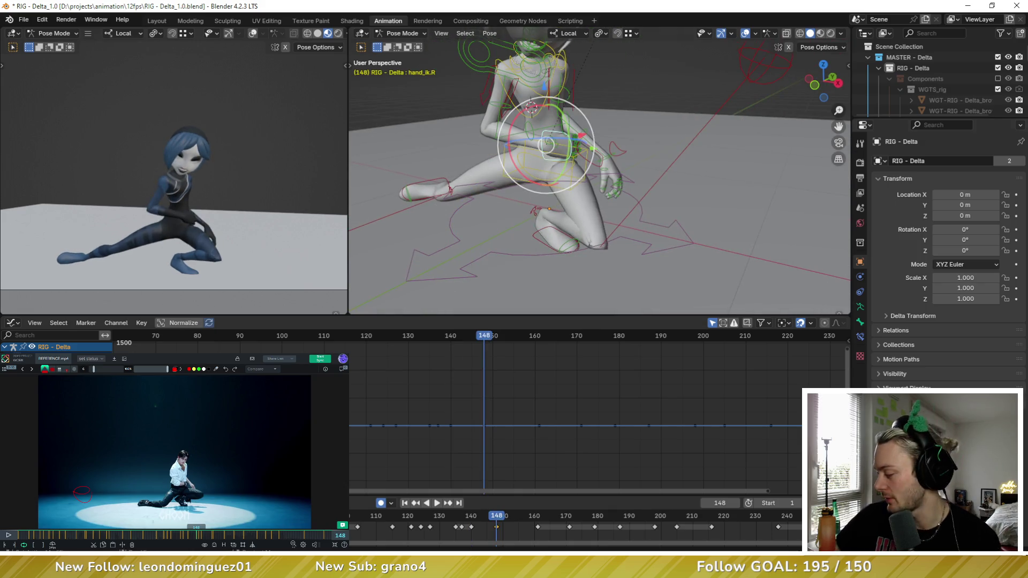
Step: Scrub the reference video to frame 147 and breakdown foot_ik.R halfway between its neighbouring keys
{"action": "left_click", "coordinate": [190, 536]}
{"action": "left_click_drag", "start_coordinate": [189, 537], "coordinate": [196, 537]}
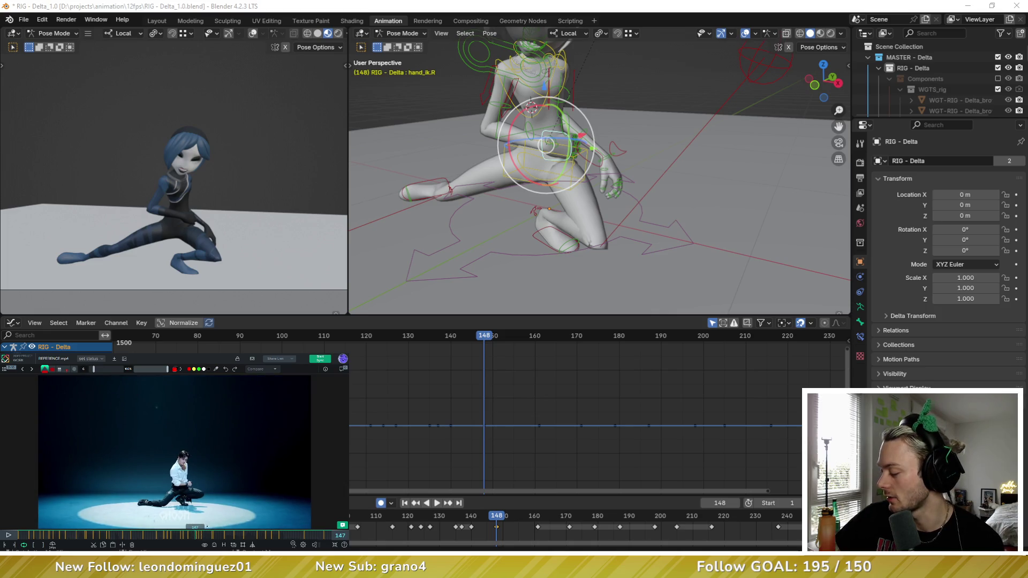
{"action": "mouse_move", "coordinate": [501, 287]}
{"action": "middle_mouse_down"}
{"action": "mouse_move", "coordinate": [498, 222]}
{"action": "mouse_move", "coordinate": [448, 206]}
{"action": "middle_mouse_up"}
{"action": "left_click", "coordinate": [447, 206]}
{"action": "key", "text": "shift+e"}
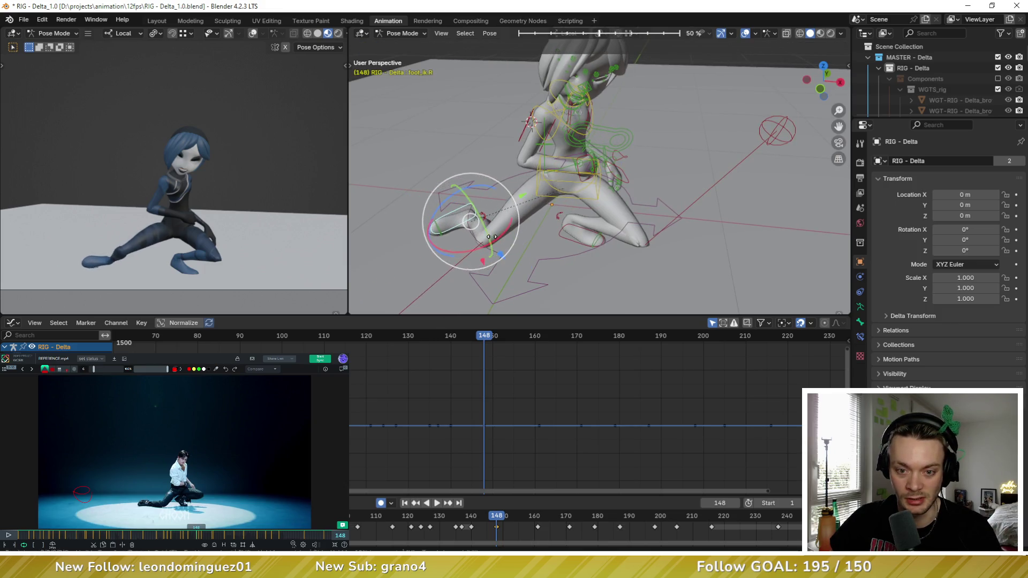
{"action": "left_click", "coordinate": [520, 243]}
{"action": "mouse_move", "coordinate": [520, 243]}
{"action": "middle_mouse_down"}
{"action": "mouse_move", "coordinate": [484, 212]}
{"action": "mouse_move", "coordinate": [441, 209]}
{"action": "middle_mouse_up"}
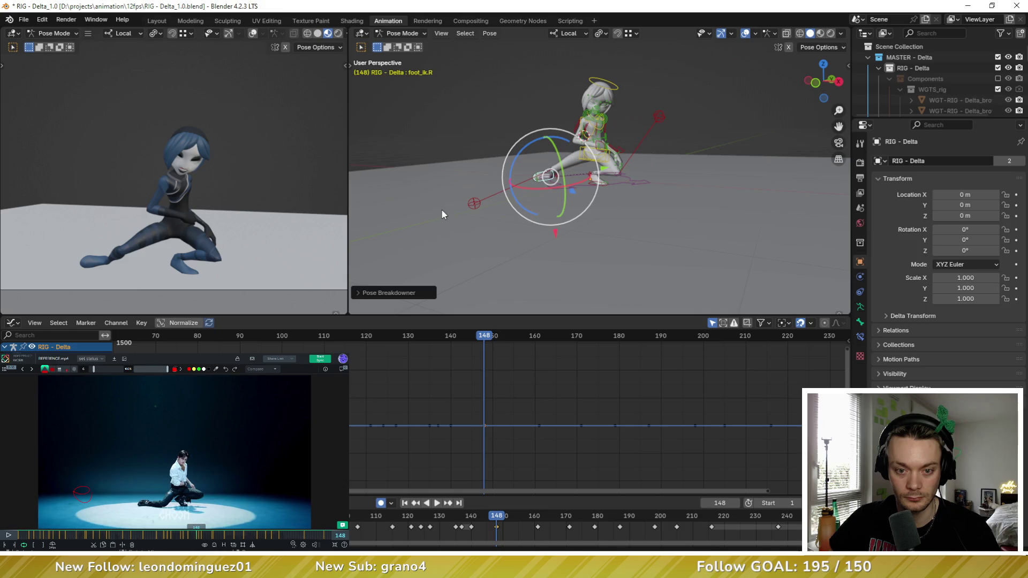
Step: Move the right knee target closer to the leg
{"action": "left_click", "coordinate": [474, 204]}
{"action": "key", "text": "g"}
{"action": "left_click", "coordinate": [523, 223]}
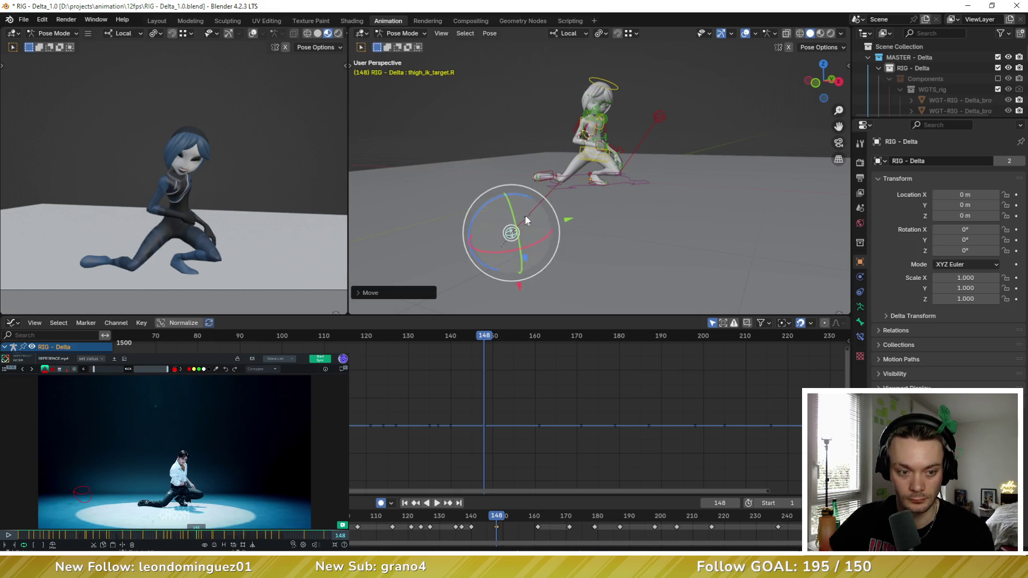
{"action": "scroll", "coordinate": [653, 178], "scroll_direction": "up", "scroll_amount": 4}
Step: Try moving the torso control, then undo the move
{"action": "left_click", "coordinate": [604, 134]}
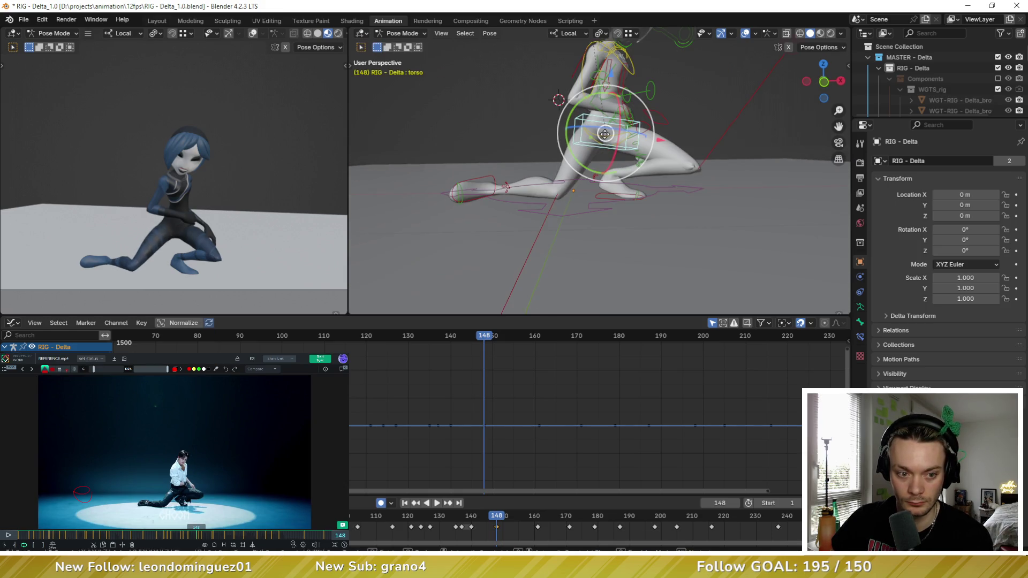
{"action": "left_click_drag", "start_coordinate": [605, 134], "coordinate": [610, 140]}
{"action": "key", "text": "ctrl+z"}
{"action": "mouse_move", "coordinate": [670, 140]}
{"action": "middle_mouse_down"}
{"action": "mouse_move", "coordinate": [693, 142]}
{"action": "mouse_move", "coordinate": [648, 97]}
{"action": "mouse_move", "coordinate": [689, 128]}
{"action": "middle_mouse_up"}
{"action": "scroll", "coordinate": [693, 142], "scroll_direction": "up", "scroll_amount": 3}
Step: Select the right hand IK control and show the rig's main properties sidebar
{"action": "left_click", "coordinate": [638, 83]}
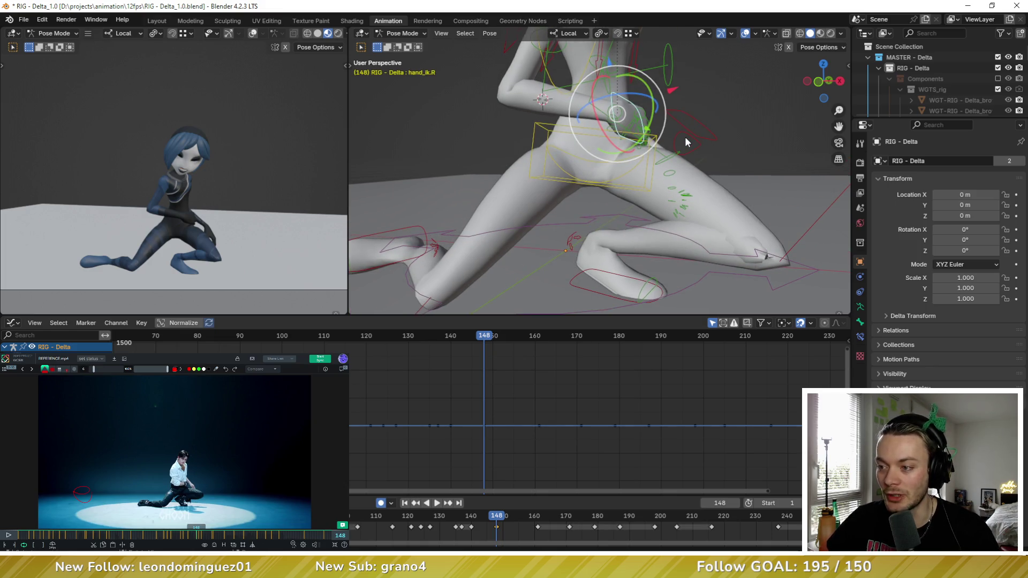
{"action": "middle_click_drag", "start_coordinate": [685, 141], "coordinate": [647, 138]}
{"action": "key", "text": "n"}
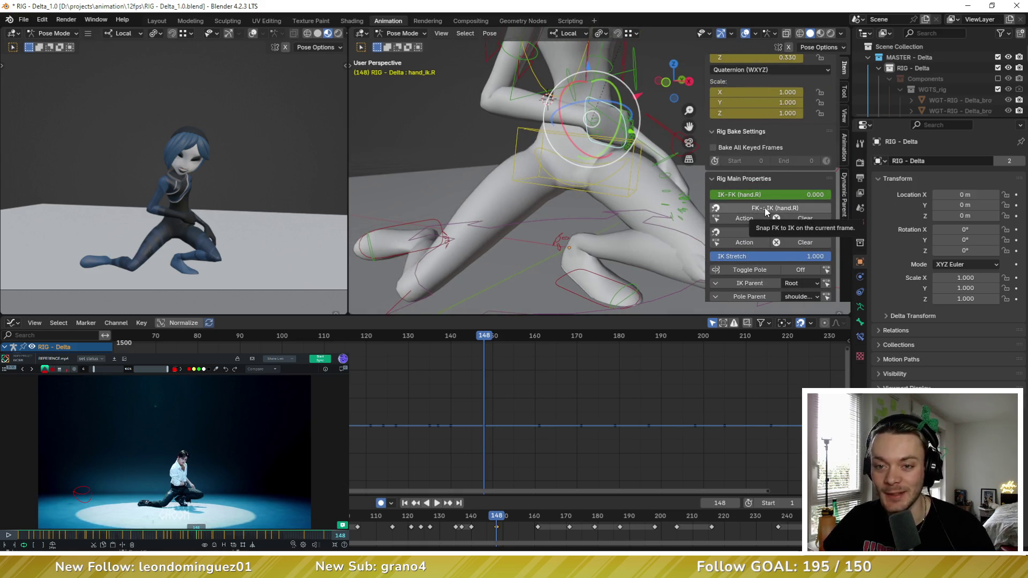
Step: Snap the right arm IK to FK and set its IK-FK switch to 1.000
{"action": "middle_click_drag", "start_coordinate": [616, 184], "coordinate": [570, 180]}
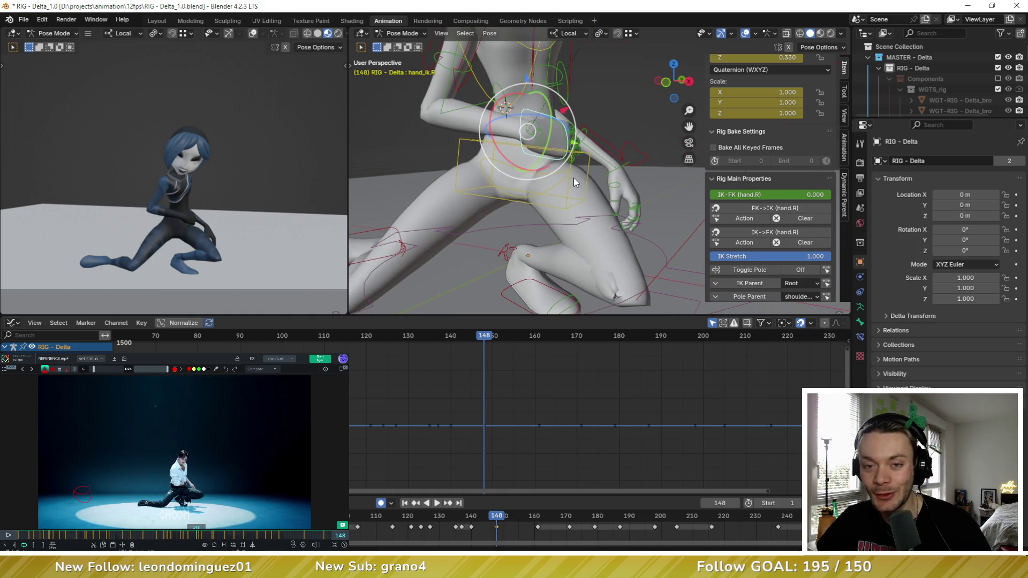
{"action": "scroll", "coordinate": [573, 178], "scroll_direction": "down", "scroll_amount": 5}
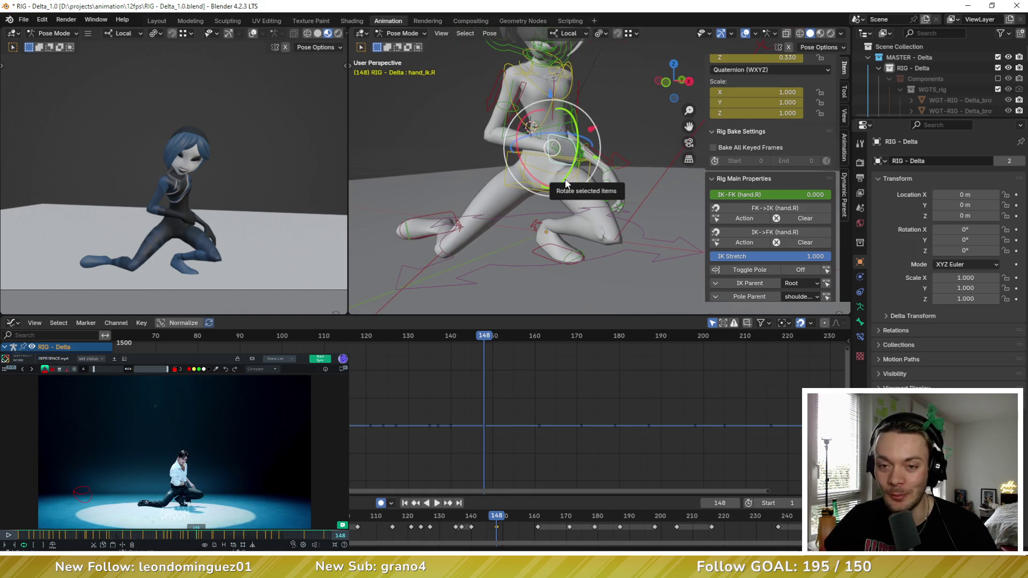
{"action": "left_click", "coordinate": [767, 233]}
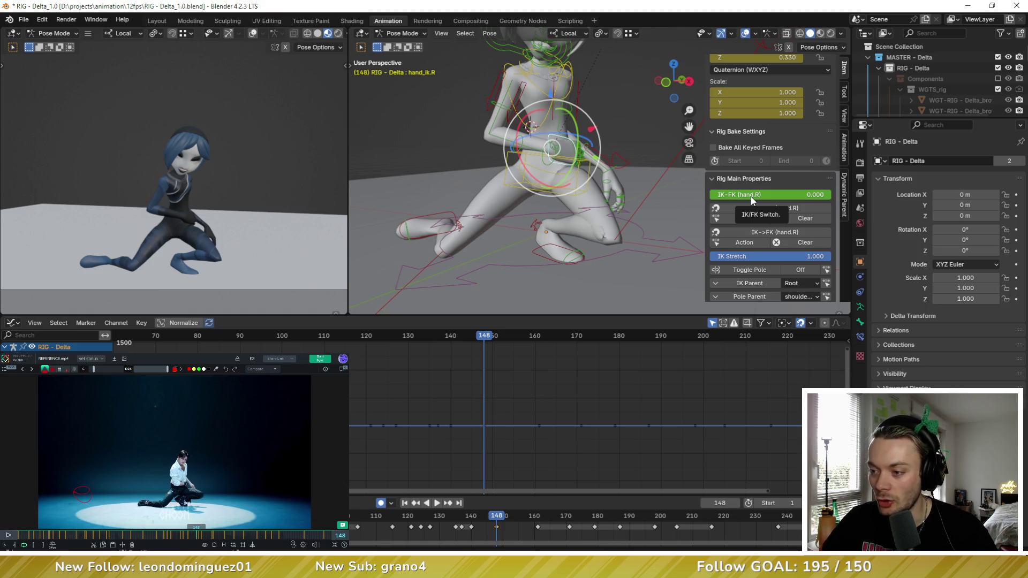
{"action": "left_click_drag", "start_coordinate": [753, 199], "coordinate": [830, 199]}
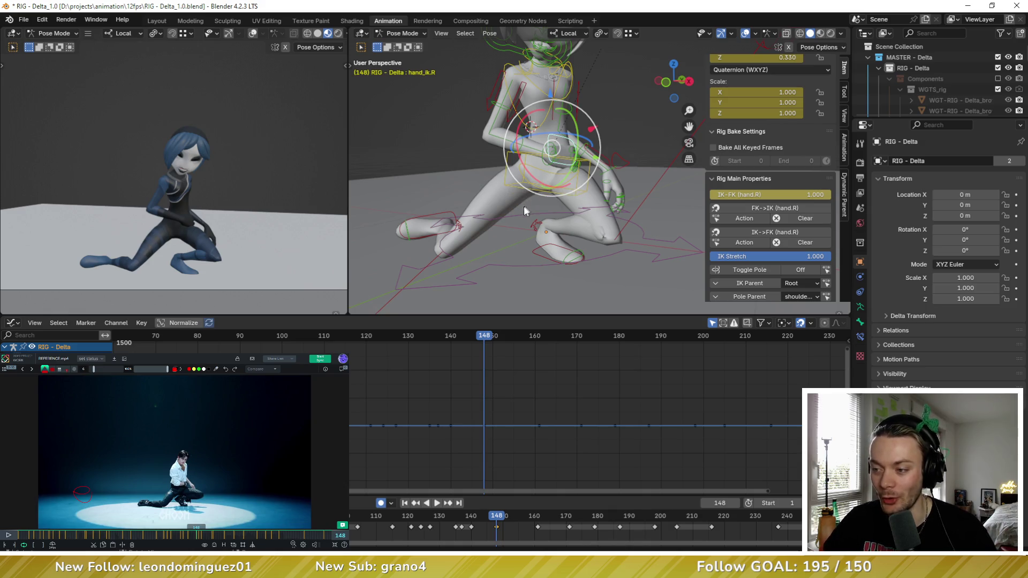
Step: Compare keyframes 140 and 148, then return the right arm IK-FK switch to 0.000
{"action": "middle_click_drag", "start_coordinate": [535, 207], "coordinate": [556, 196]}
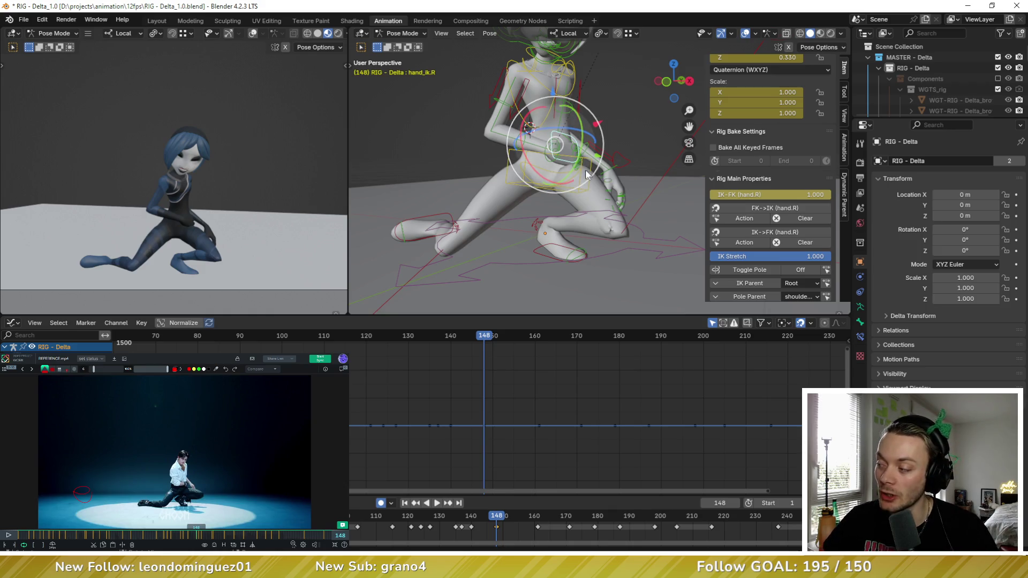
{"action": "key", "text": "Down"}
{"action": "key", "text": "Up"}
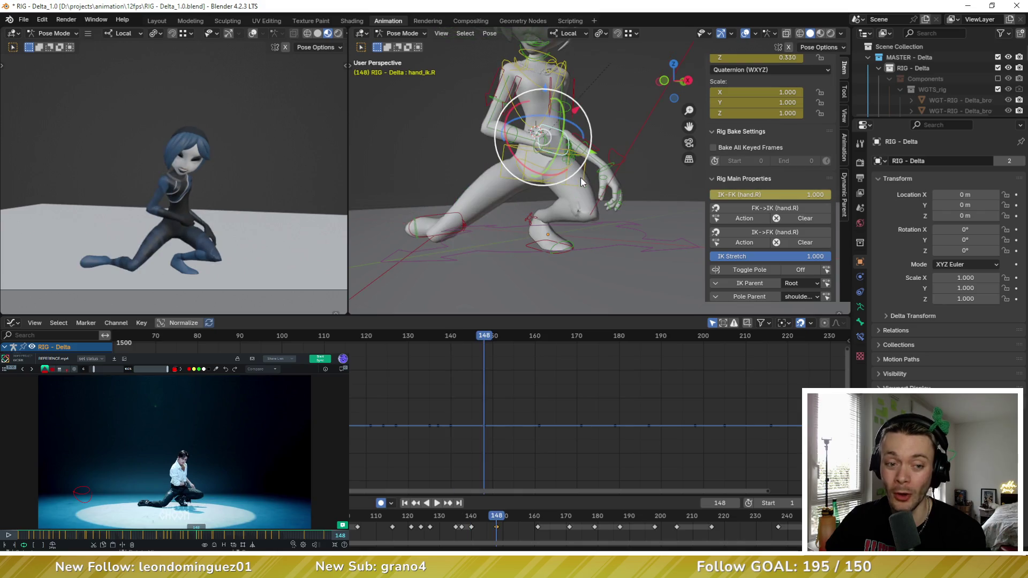
{"action": "key", "text": "Down"}
{"action": "key", "text": "Up"}
{"action": "middle_click_drag", "start_coordinate": [592, 174], "coordinate": [600, 174]}
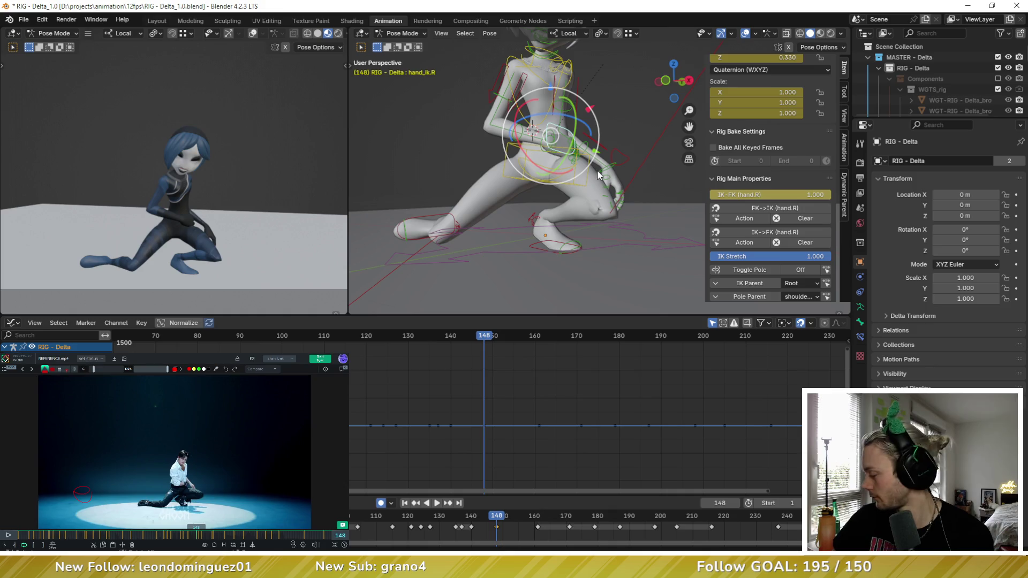
{"action": "left_click_drag", "start_coordinate": [807, 194], "coordinate": [632, 172]}
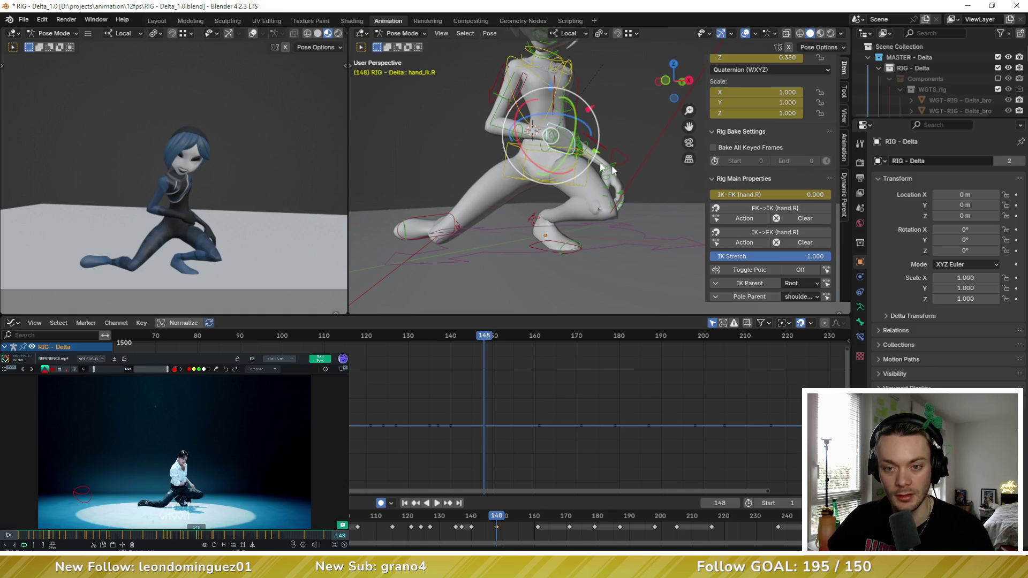
{"action": "middle_click_drag", "start_coordinate": [578, 160], "coordinate": [568, 174]}
{"action": "scroll", "coordinate": [567, 175], "scroll_direction": "up", "scroll_amount": 3}
{"action": "scroll", "coordinate": [568, 174], "scroll_direction": "down", "scroll_amount": 2}
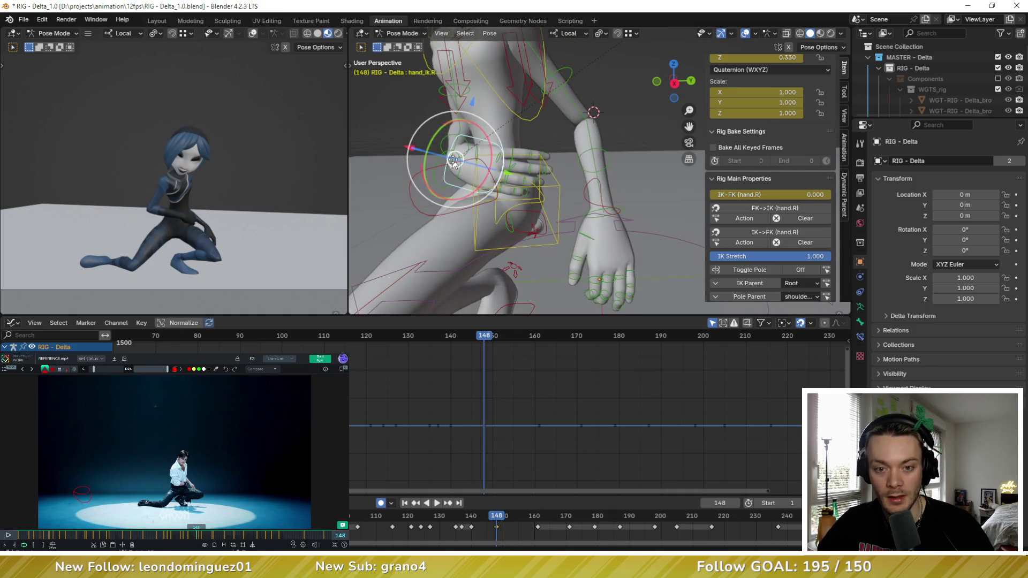
Step: Rotate and reposition the right hand IK control
{"action": "key", "text": "g"}
{"action": "left_click", "coordinate": [562, 172]}
{"action": "key", "text": "r"}
{"action": "key", "text": "r"}
{"action": "left_click", "coordinate": [573, 167]}
{"action": "scroll", "coordinate": [573, 168], "scroll_direction": "down", "scroll_amount": 4}
{"action": "key", "text": "g"}
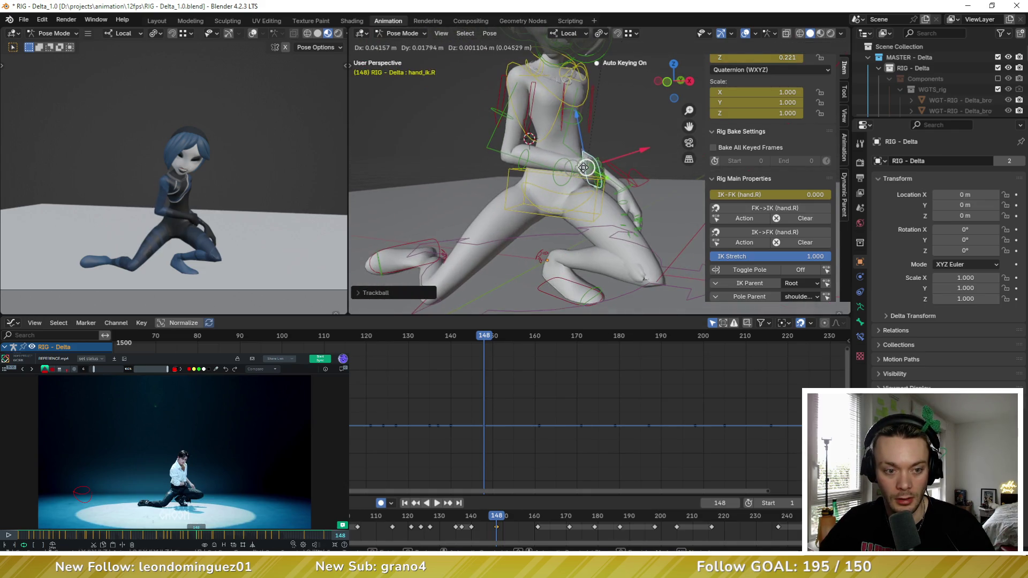
{"action": "left_click", "coordinate": [596, 167]}
{"action": "middle_click_drag", "start_coordinate": [596, 167], "coordinate": [602, 170]}
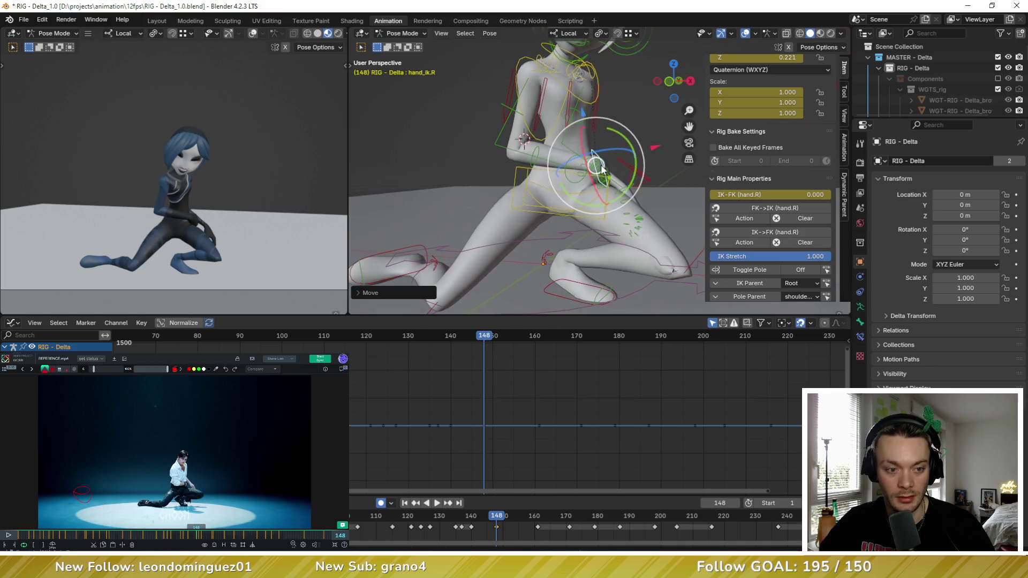
Step: Free-rotate the right upper arm control
{"action": "left_click", "coordinate": [509, 99]}
{"action": "key", "text": "r"}
{"action": "key", "text": "r"}
{"action": "left_click", "coordinate": [514, 112]}
{"action": "scroll", "coordinate": [158, 234], "scroll_direction": "up", "scroll_amount": 5}
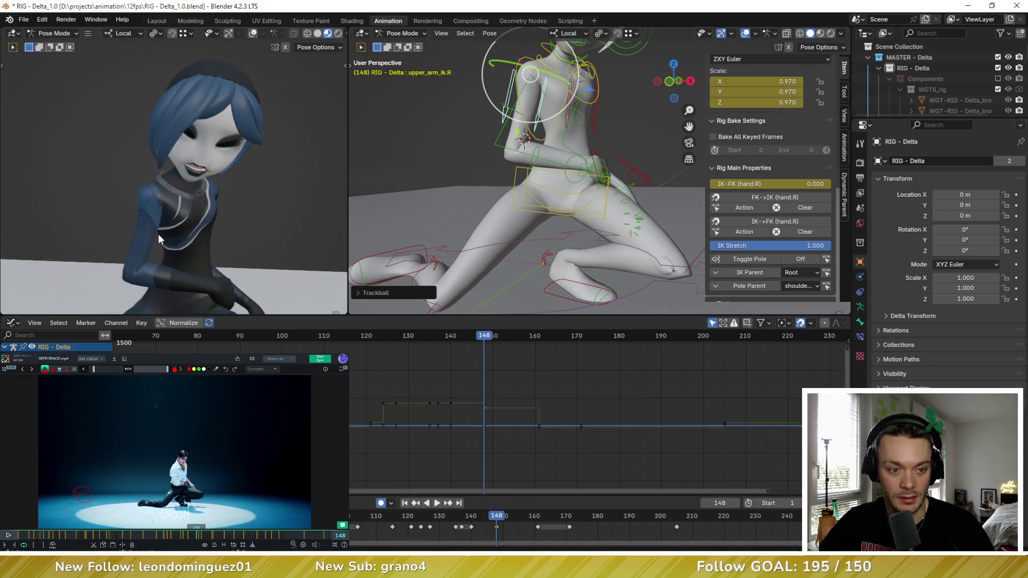
{"action": "middle_click_drag", "start_coordinate": [184, 196], "coordinate": [188, 182]}
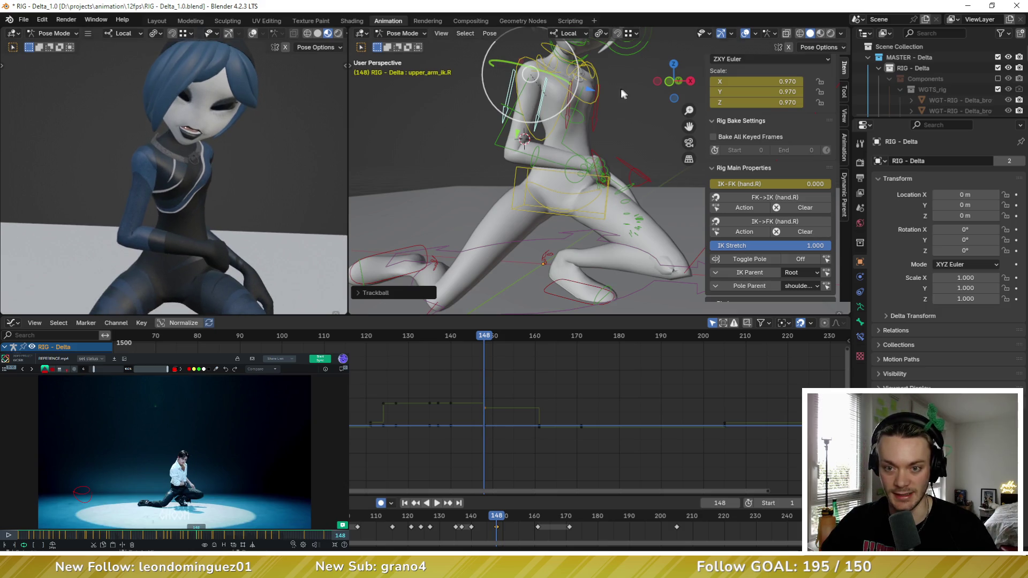
Step: Trackball-rotate the chest at frame 148
{"action": "left_click", "coordinate": [600, 76]}
{"action": "key", "text": "r"}
{"action": "key", "text": "r"}
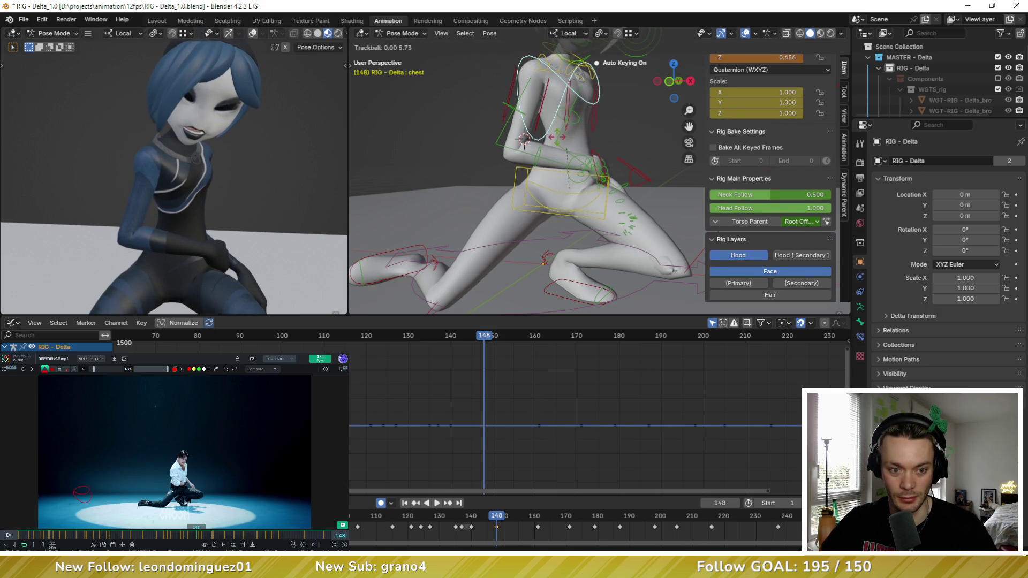
{"action": "left_click", "coordinate": [599, 161]}
{"action": "scroll", "coordinate": [599, 161], "scroll_direction": "down", "scroll_amount": 3}
{"action": "middle_click_drag", "start_coordinate": [568, 172], "coordinate": [601, 163]}
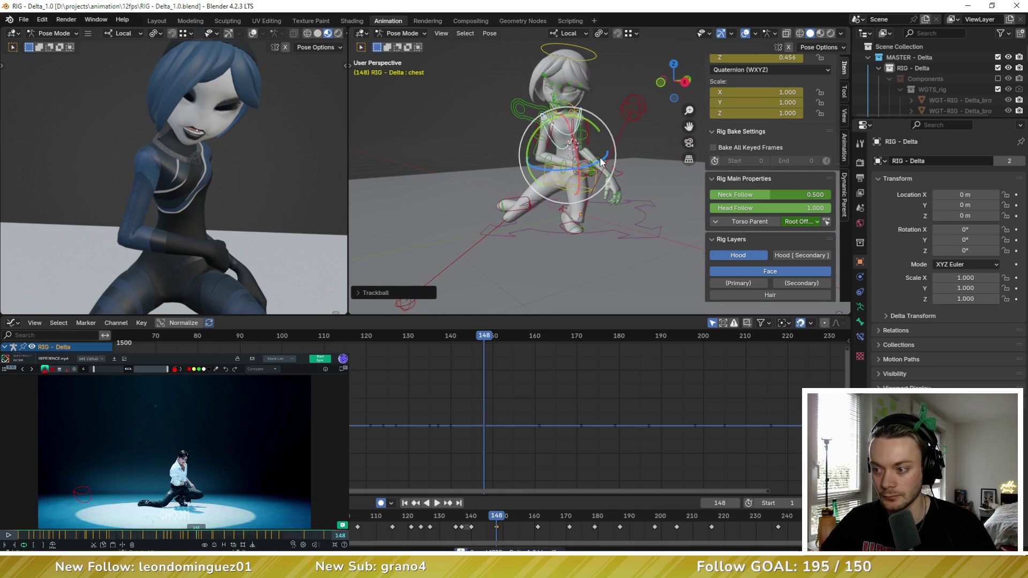
{"action": "scroll", "coordinate": [615, 167], "scroll_direction": "up", "scroll_amount": 3}
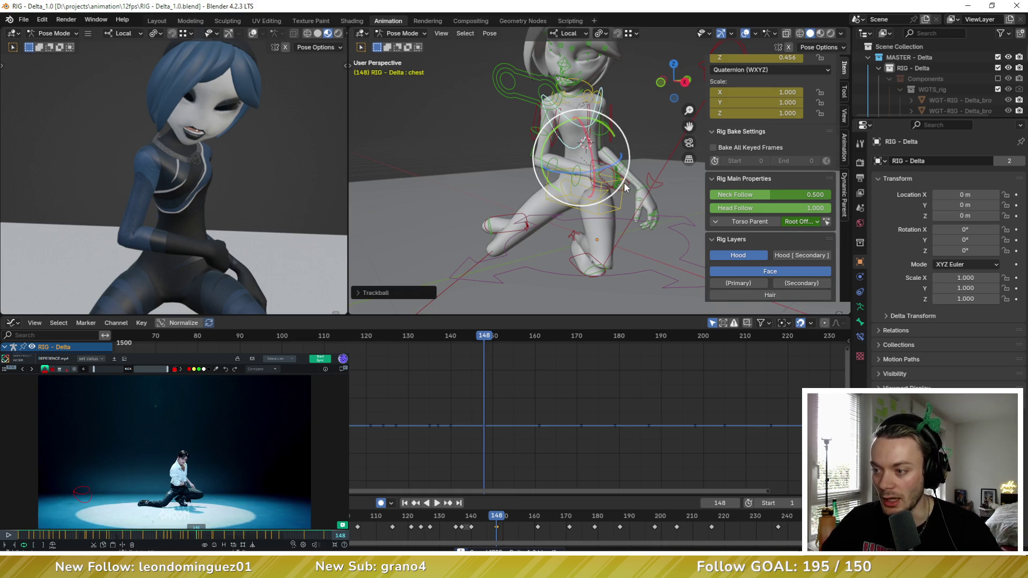
{"action": "scroll", "coordinate": [624, 182], "scroll_direction": "up", "scroll_amount": 2}
Step: Select hand_ik.R and snap the right arm from FK to IK, making IK-FK 1.000
{"action": "middle_click_drag", "start_coordinate": [614, 185], "coordinate": [587, 165]}
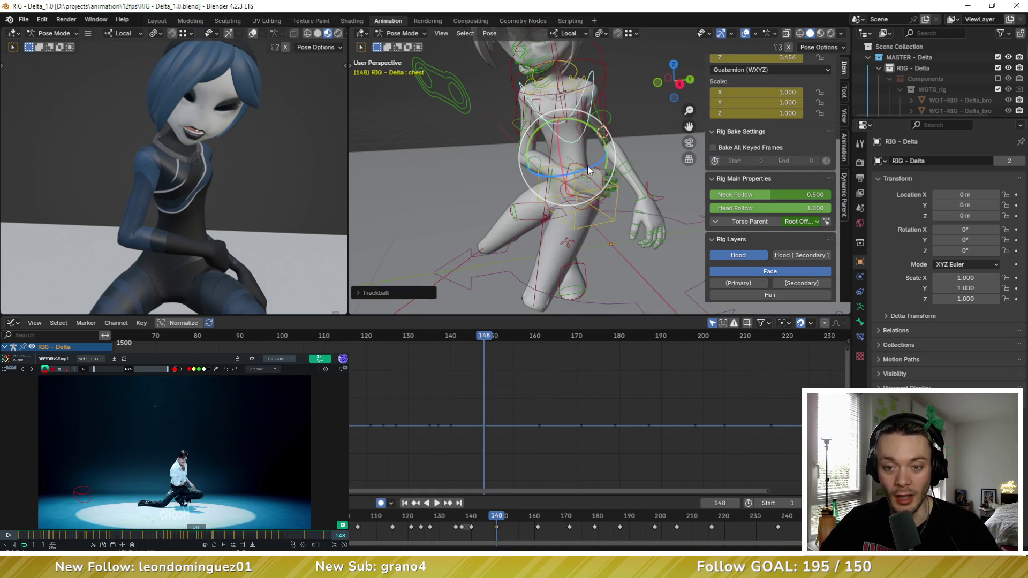
{"action": "left_click", "coordinate": [587, 165]}
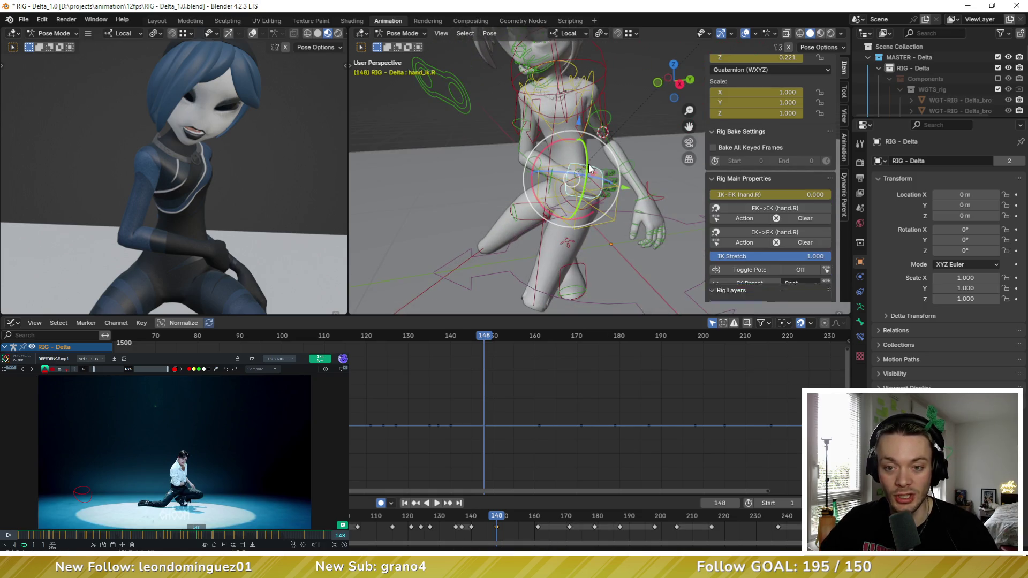
{"action": "left_click", "coordinate": [795, 208]}
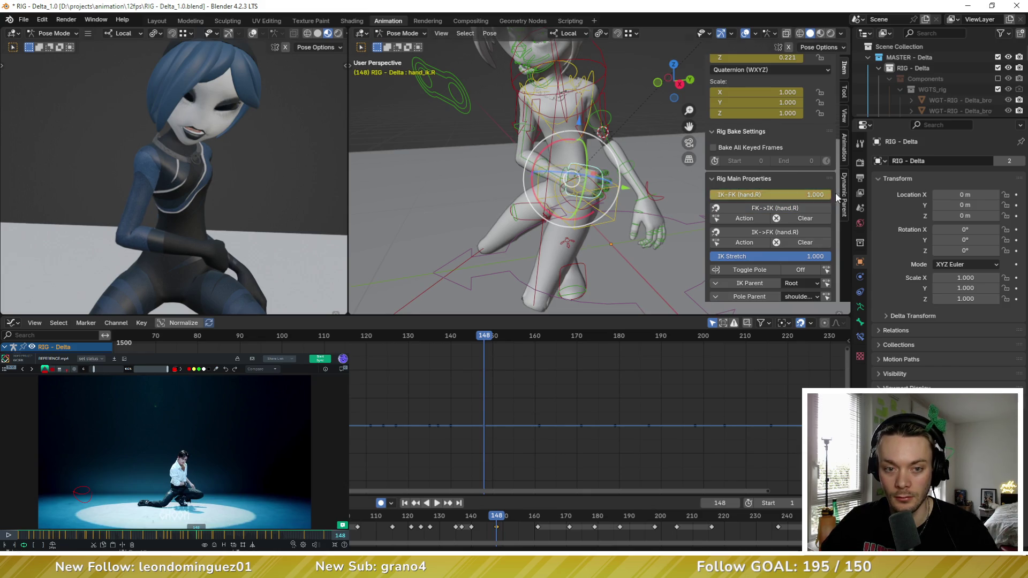
{"action": "middle_click_drag", "start_coordinate": [409, 198], "coordinate": [541, 196]}
{"action": "middle_click_drag", "start_coordinate": [541, 192], "coordinate": [533, 187]}
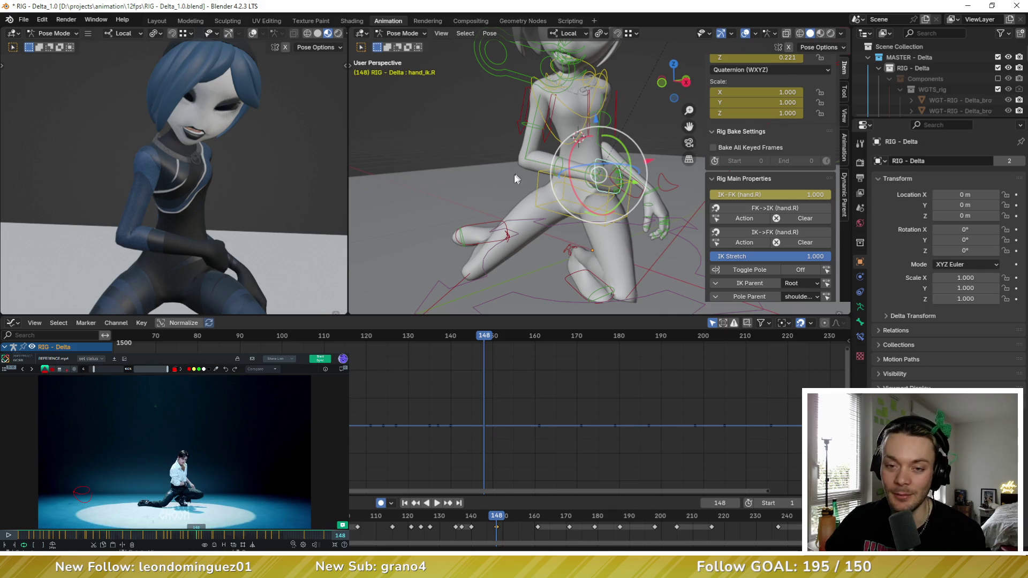
Step: Flip between keyframes 140 and 148 to compare the kneeling poses
{"action": "key", "text": "Down"}
{"action": "key", "text": "Up"}
{"action": "key", "text": "Down"}
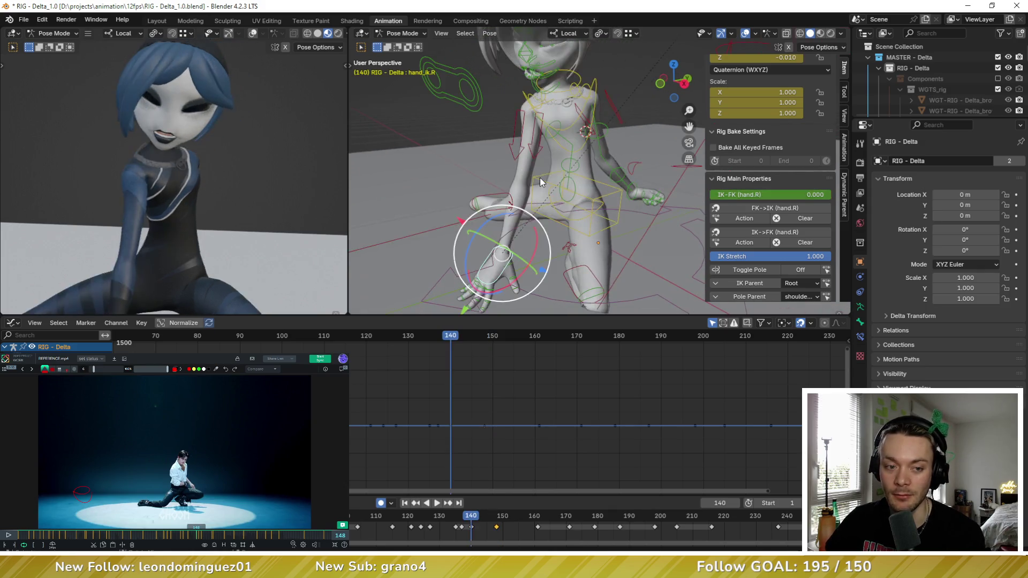
{"action": "key", "text": "Up"}
{"action": "middle_click_drag", "start_coordinate": [541, 183], "coordinate": [579, 183]}
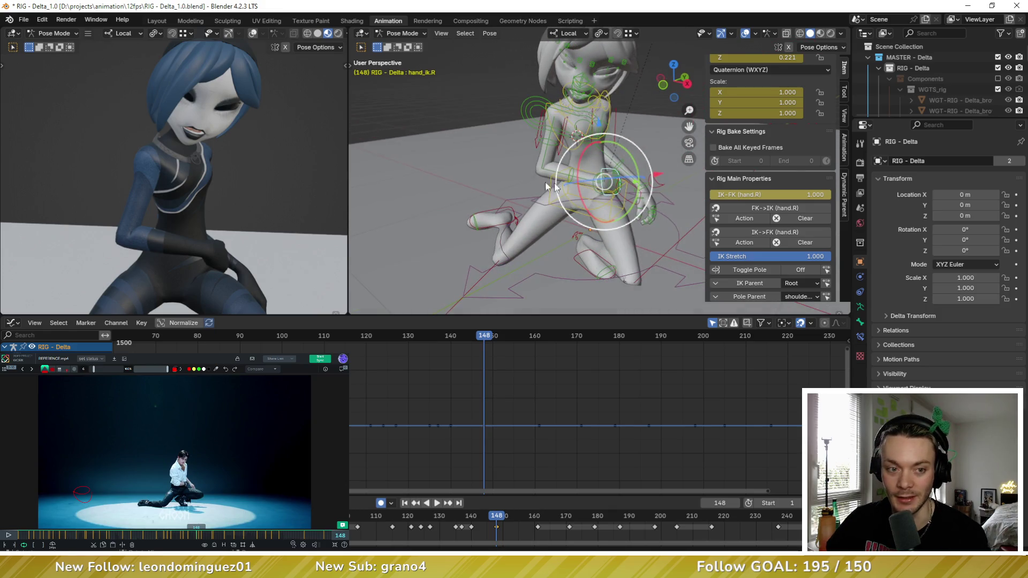
{"action": "scroll", "coordinate": [482, 173], "scroll_direction": "down", "scroll_amount": 2}
{"action": "middle_click_drag", "start_coordinate": [482, 172], "coordinate": [586, 104]}
Step: Twist the head on its local Z axis, then trackball-rotate it to a new tilt
{"action": "left_click", "coordinate": [610, 80]}
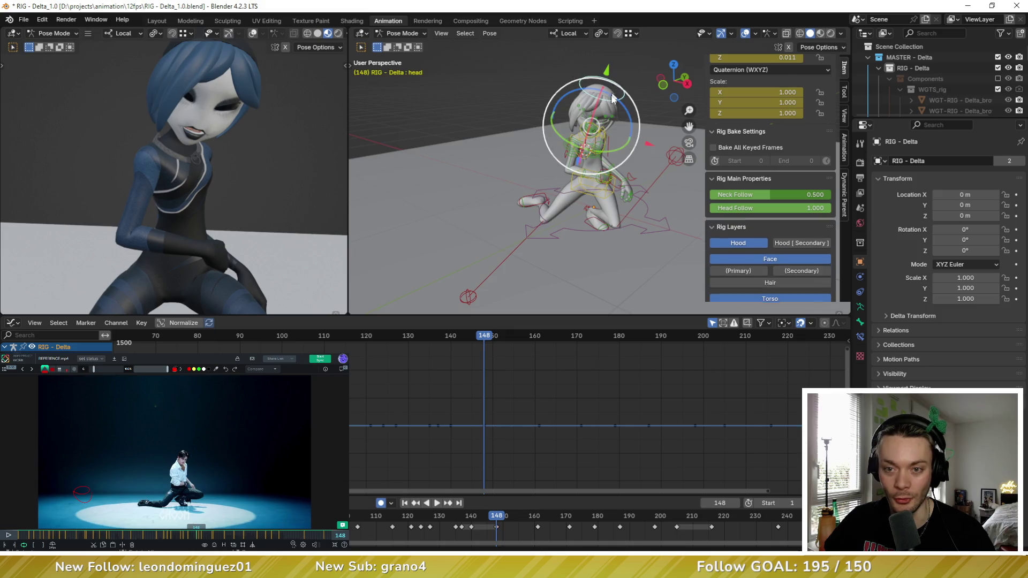
{"action": "key", "text": "r"}
{"action": "key", "text": "z"}
{"action": "key", "text": "z"}
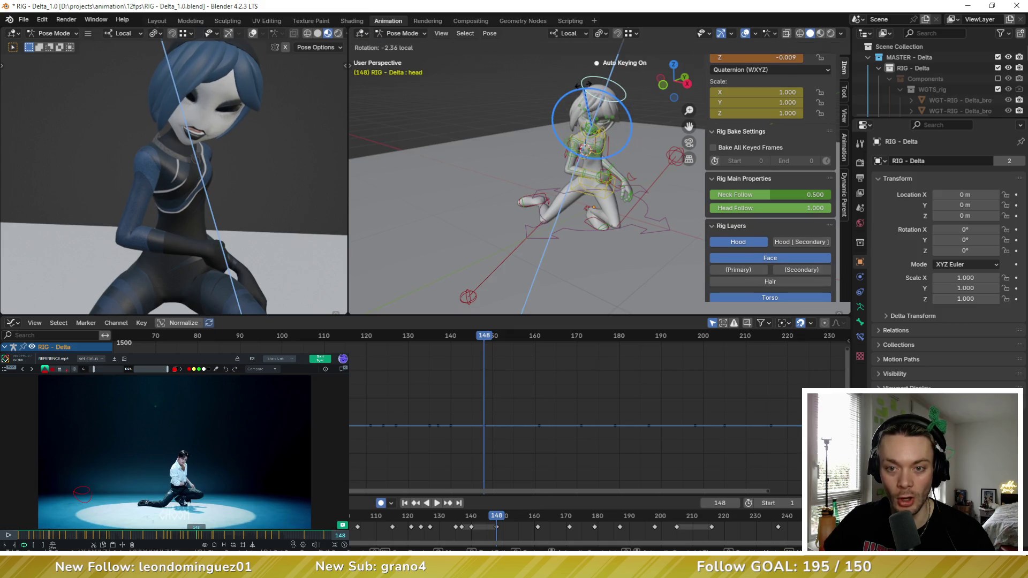
{"action": "left_click", "coordinate": [585, 84]}
{"action": "key", "text": "r"}
{"action": "key", "text": "r"}
{"action": "left_click", "coordinate": [304, 184]}
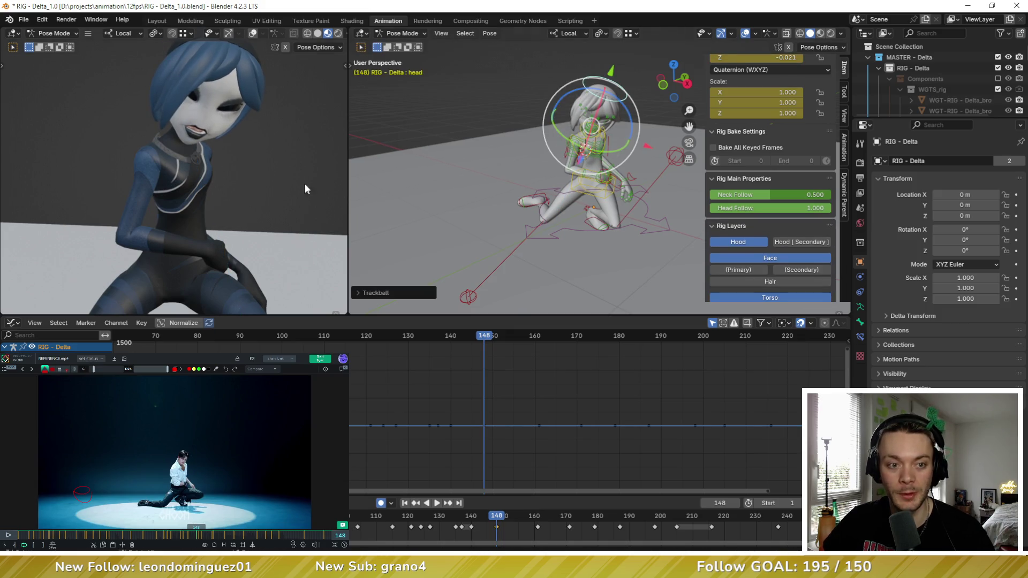
{"action": "mouse_move", "coordinate": [294, 194]}
{"action": "middle_mouse_down"}
{"action": "mouse_move", "coordinate": [259, 236]}
{"action": "mouse_move", "coordinate": [280, 205]}
{"action": "middle_mouse_up"}
{"action": "scroll", "coordinate": [517, 162], "scroll_direction": "up", "scroll_amount": 6}
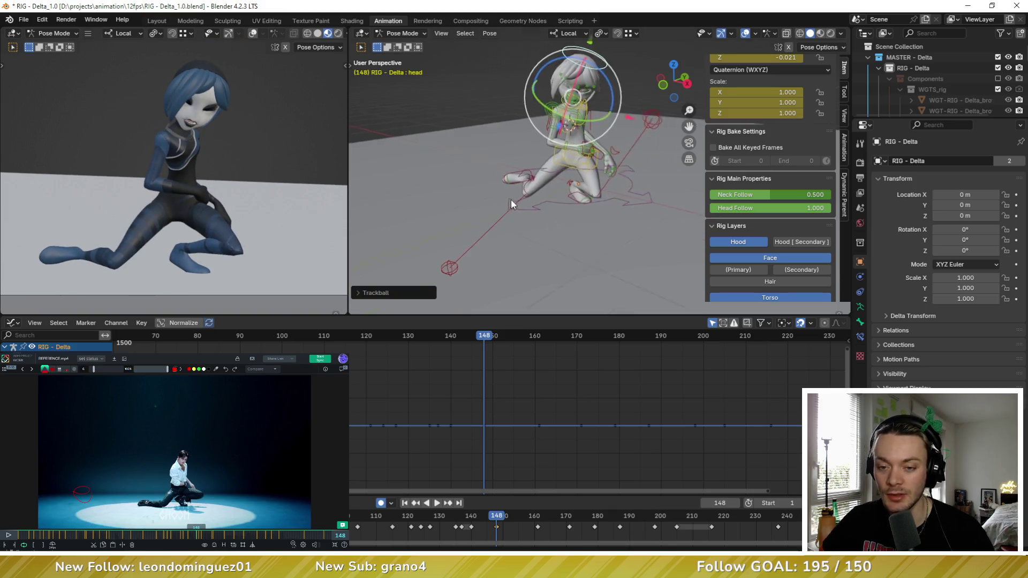
Step: Select the left toe control and recheck the pose against keyframe 140
{"action": "left_click", "coordinate": [517, 155]}
{"action": "middle_click_drag", "start_coordinate": [519, 155], "coordinate": [506, 172]}
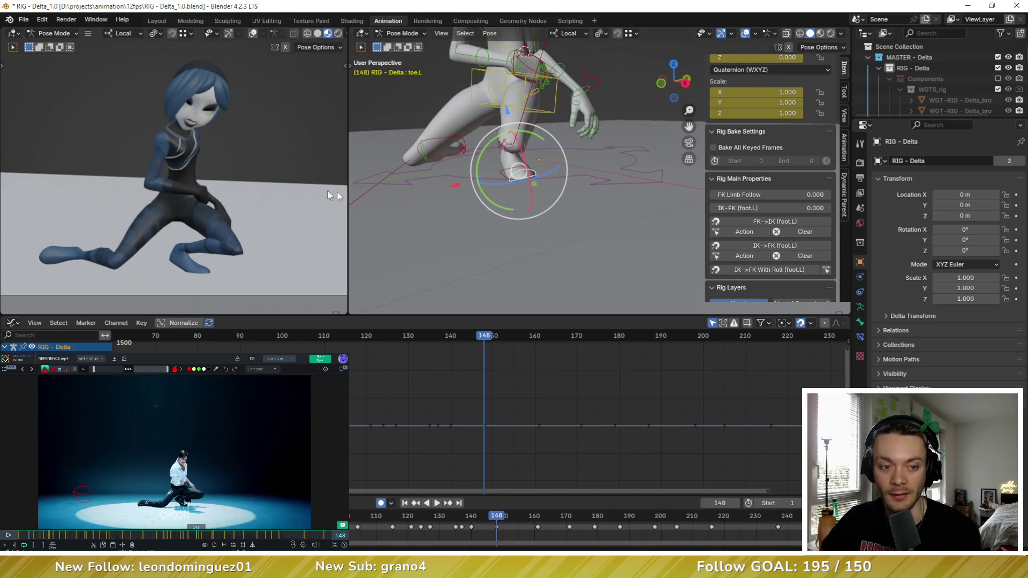
{"action": "middle_click_drag", "start_coordinate": [409, 188], "coordinate": [483, 185]}
{"action": "key", "text": "Down"}
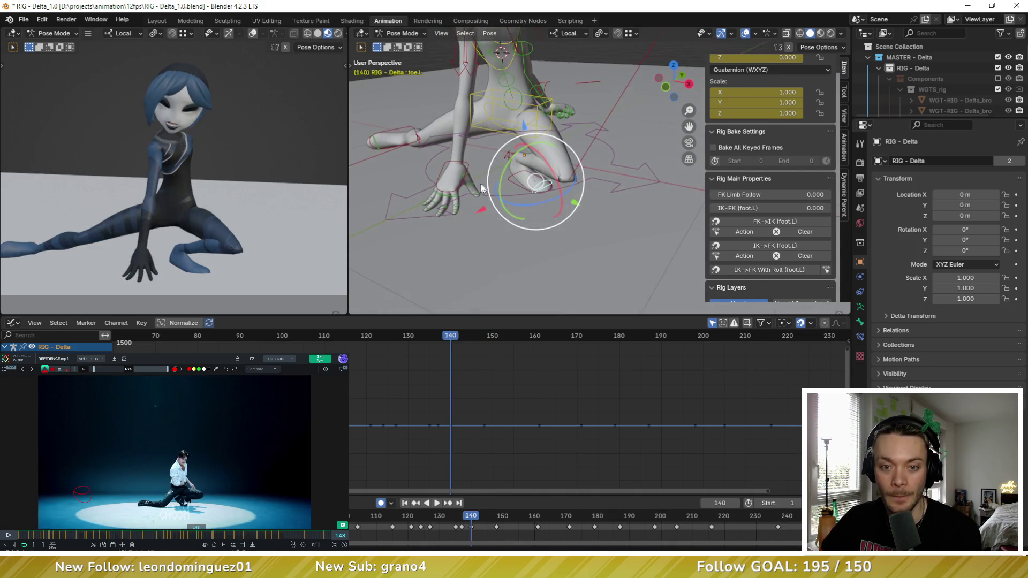
{"action": "key", "text": "Up"}
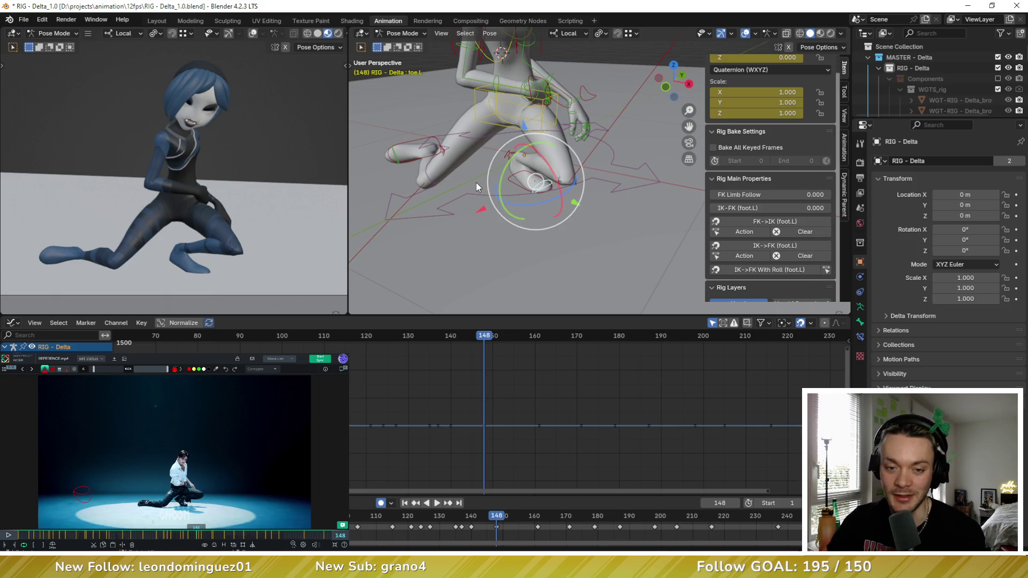
{"action": "key", "text": "Down"}
{"action": "key", "text": "Up"}
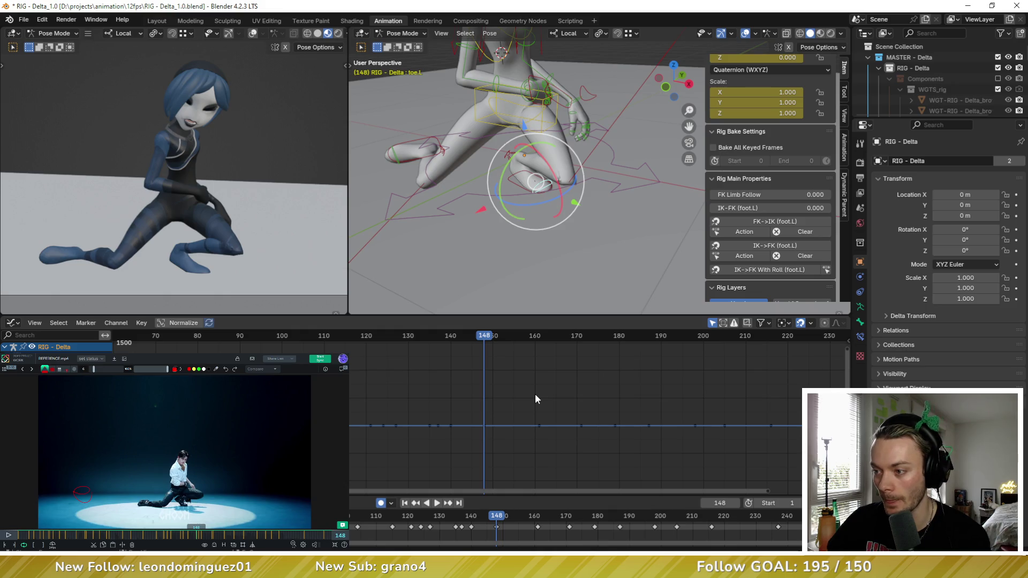
Step: Shift the torso slightly to reposition the hips at frame 148
{"action": "left_click", "coordinate": [473, 101]}
{"action": "mouse_move", "coordinate": [474, 101]}
{"action": "middle_mouse_down"}
{"action": "mouse_move", "coordinate": [531, 107]}
{"action": "mouse_move", "coordinate": [521, 109]}
{"action": "middle_mouse_up"}
{"action": "mouse_move", "coordinate": [521, 110]}
{"action": "left_mouse_down"}
{"action": "mouse_move", "coordinate": [551, 105]}
{"action": "mouse_move", "coordinate": [533, 104]}
{"action": "left_mouse_up"}
{"action": "middle_click_drag", "start_coordinate": [533, 104], "coordinate": [585, 88]}
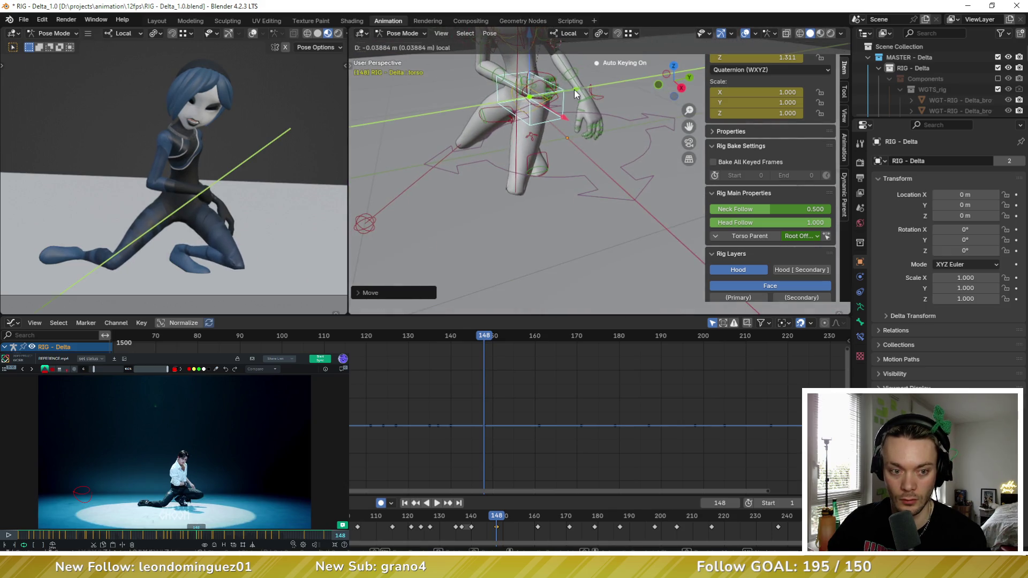
Step: Compare the pose across keyframes 140, 148 and 161, ending on frame 148
{"action": "key", "text": "Down"}
{"action": "key", "text": "Up"}
{"action": "middle_click_drag", "start_coordinate": [554, 107], "coordinate": [547, 151]}
{"action": "key", "text": "Down"}
{"action": "key", "text": "Up"}
{"action": "key", "text": "Up"}
{"action": "key", "text": "Down"}
{"action": "key", "text": "Down"}
{"action": "key", "text": "Up"}
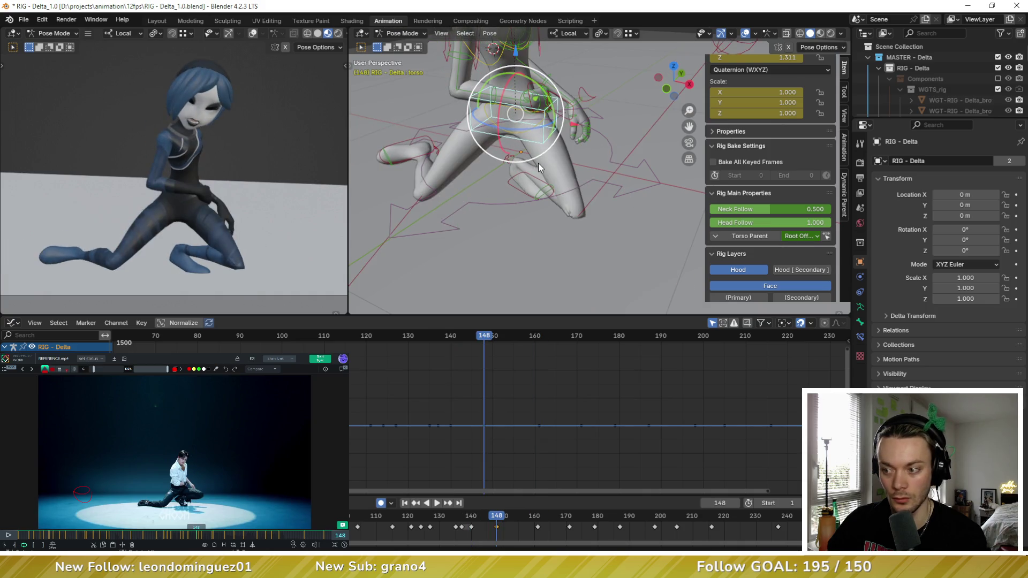
{"action": "key", "text": "Down"}
{"action": "key", "text": "Up"}
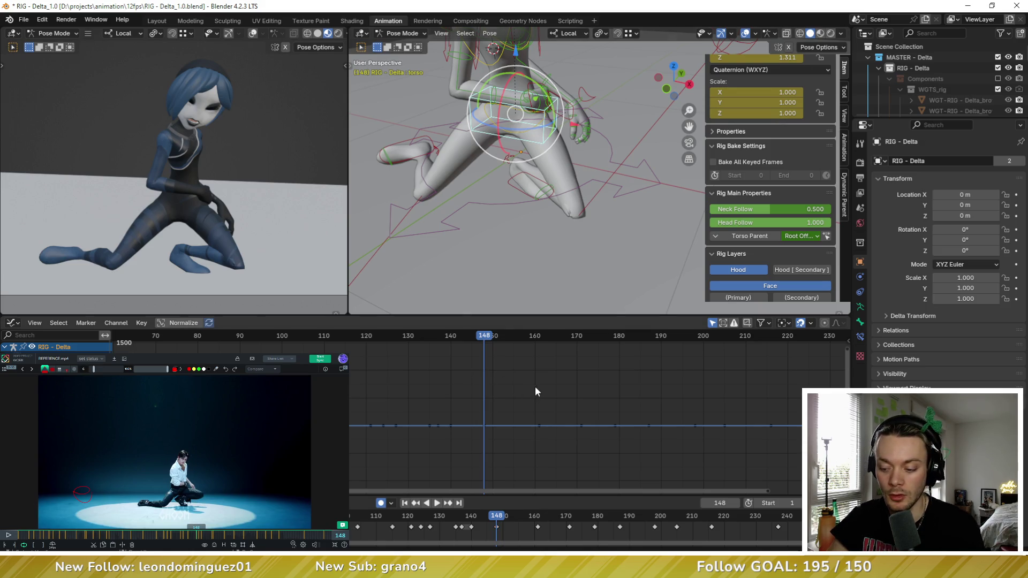
{"action": "key", "text": "Down"}
{"action": "key", "text": "Up"}
{"action": "middle_click_drag", "start_coordinate": [517, 203], "coordinate": [543, 175]}
{"action": "key", "text": "Down"}
{"action": "key", "text": "Up"}
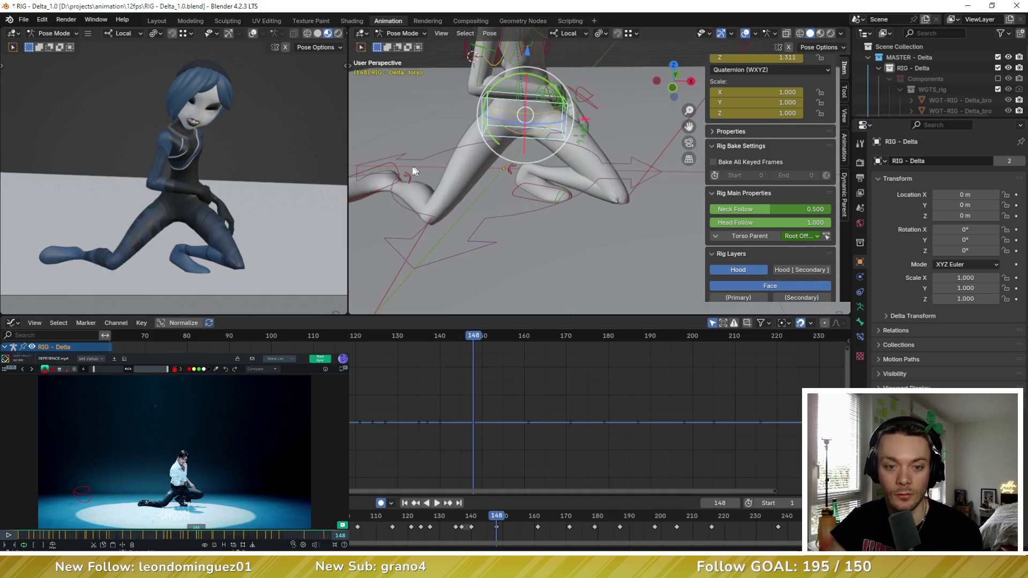
Step: Nudge the foot_ik.R control slightly left at frame 148
{"action": "left_click", "coordinate": [382, 174]}
{"action": "middle_click_drag", "start_coordinate": [382, 173], "coordinate": [440, 174]}
{"action": "key", "text": "g"}
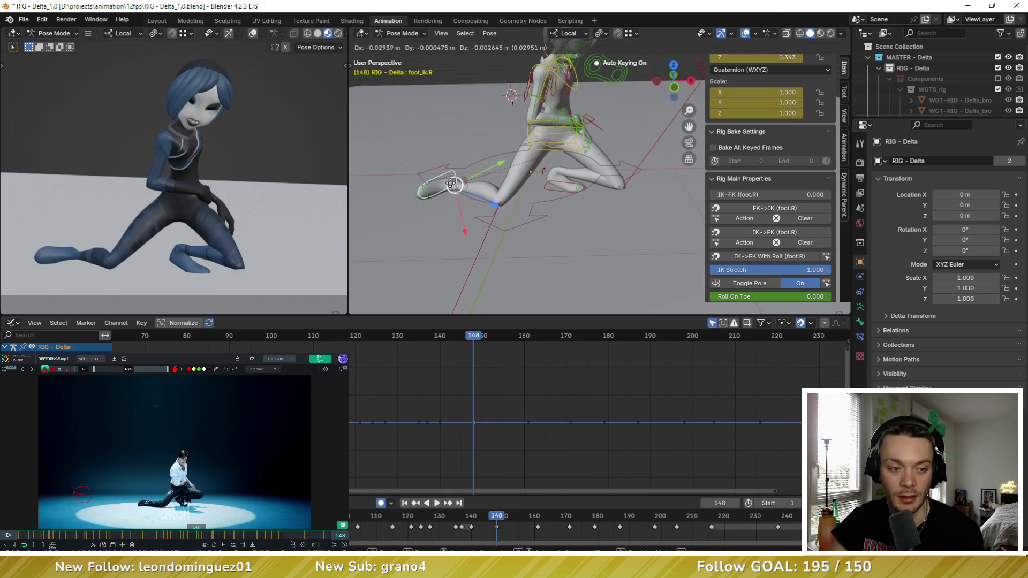
{"action": "left_click", "coordinate": [507, 184]}
{"action": "middle_click_drag", "start_coordinate": [507, 182], "coordinate": [597, 186]}
Step: Compare the keyed poses at frames 148 and 161, settling on 161
{"action": "key", "text": "Up"}
{"action": "key", "text": "Down"}
{"action": "key", "text": "Up"}
{"action": "key", "text": "Down"}
{"action": "key", "text": "Up"}
{"action": "mouse_move", "coordinate": [586, 185]}
{"action": "middle_mouse_down"}
{"action": "mouse_move", "coordinate": [600, 182]}
{"action": "mouse_move", "coordinate": [592, 189]}
{"action": "middle_mouse_up"}
{"action": "key", "text": "Down"}
{"action": "key", "text": "Up"}
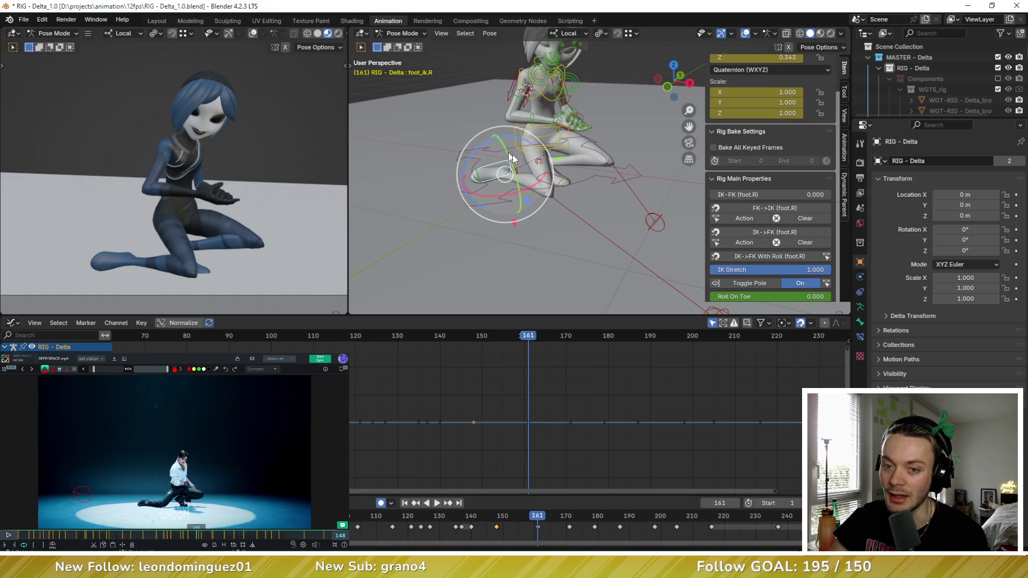
Step: Step through keyframes 161, 171 and 179 to review the poses
{"action": "middle_click_drag", "start_coordinate": [591, 189], "coordinate": [542, 168]}
{"action": "key", "text": "Up"}
{"action": "key", "text": "Up"}
{"action": "key", "text": "Down"}
{"action": "key", "text": "Down"}
{"action": "key", "text": "Up"}
{"action": "key", "text": "Up"}
{"action": "key", "text": "Down"}
{"action": "key", "text": "Up"}
{"action": "mouse_move", "coordinate": [600, 172]}
{"action": "middle_mouse_down"}
{"action": "mouse_move", "coordinate": [561, 160]}
{"action": "mouse_move", "coordinate": [539, 181]}
{"action": "mouse_move", "coordinate": [552, 191]}
{"action": "middle_mouse_up"}
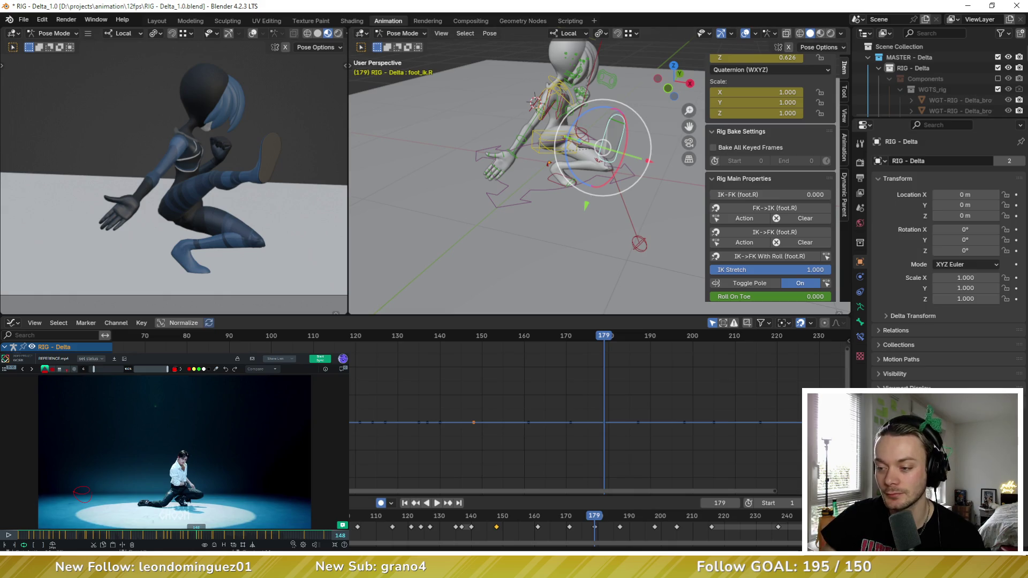
Step: Flip between keyframes 171 and 179, ending at 171 with hand_fk.R selected
{"action": "key", "text": "Down"}
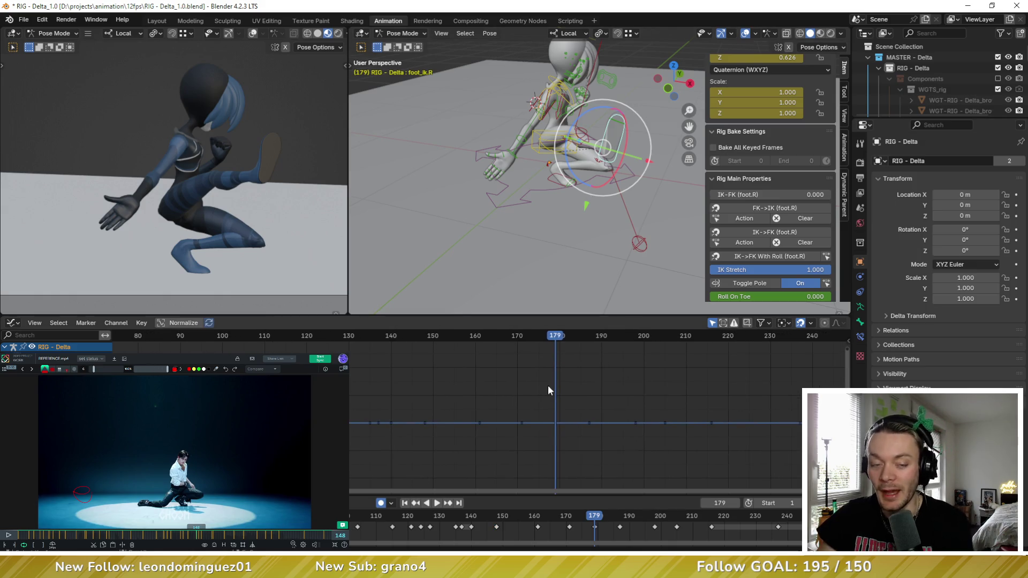
{"action": "key", "text": "Up"}
{"action": "key", "text": "Down"}
{"action": "key", "text": "Up"}
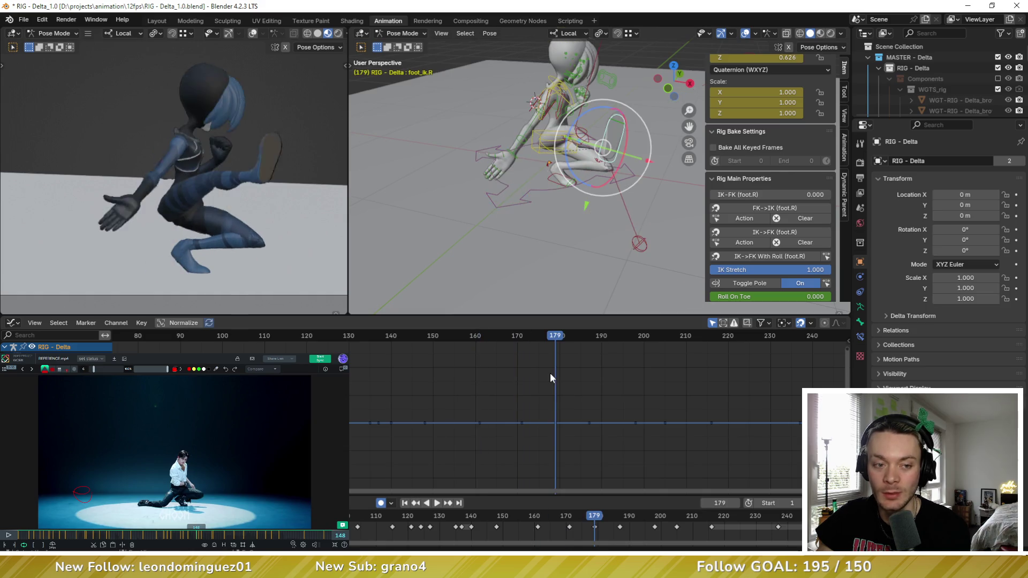
{"action": "key", "text": "Down"}
{"action": "key", "text": "Up"}
{"action": "key", "text": "Down"}
{"action": "key", "text": "Up"}
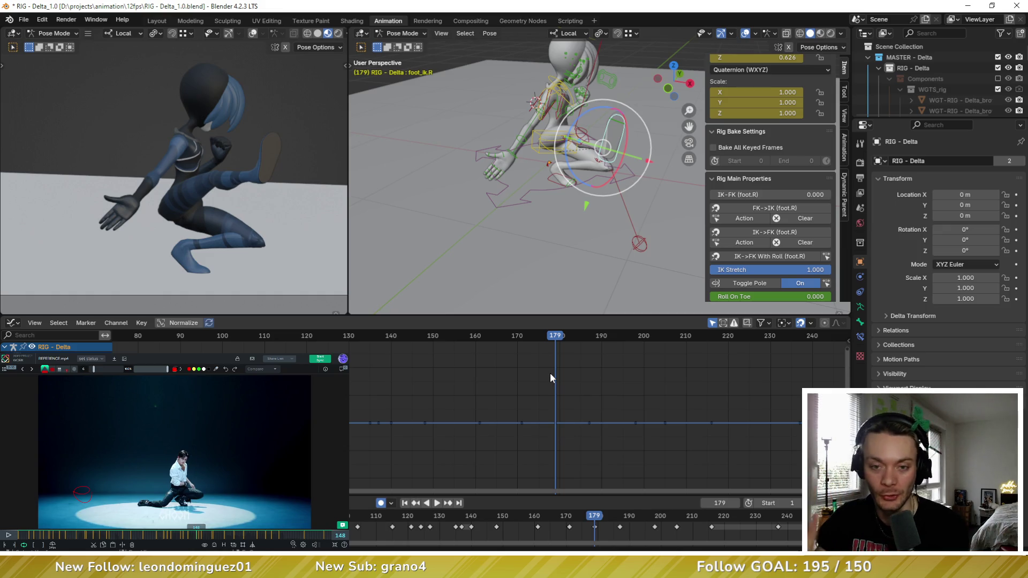
{"action": "key", "text": "Down"}
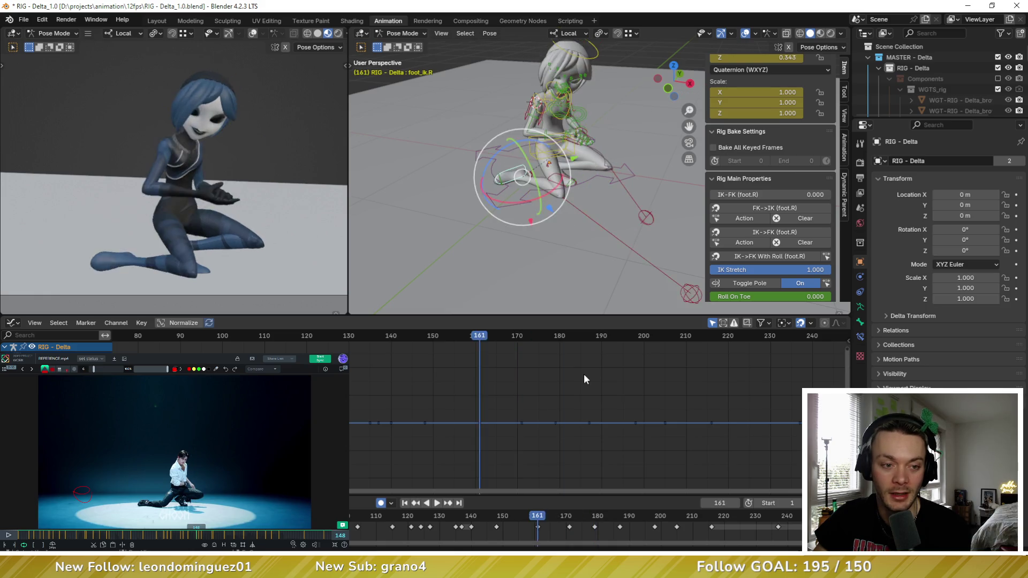
{"action": "middle_click_drag", "start_coordinate": [557, 171], "coordinate": [566, 179]}
{"action": "scroll", "coordinate": [567, 180], "scroll_direction": "up", "scroll_amount": 5}
{"action": "left_click", "coordinate": [474, 126]}
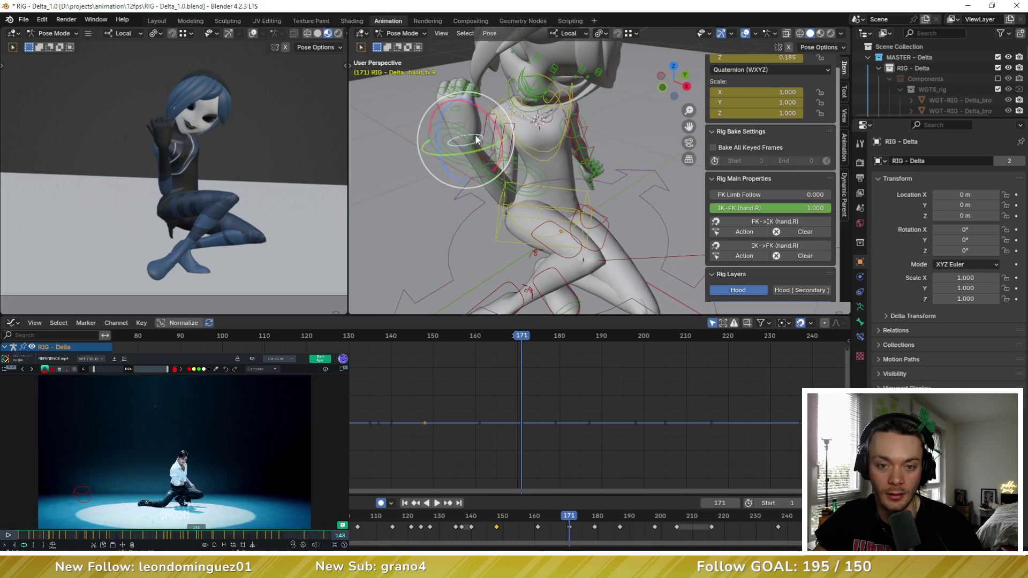
Step: Rotate the right hand at frame 171 with trackball, local X and a further rotation
{"action": "key", "text": "r"}
{"action": "key", "text": "r"}
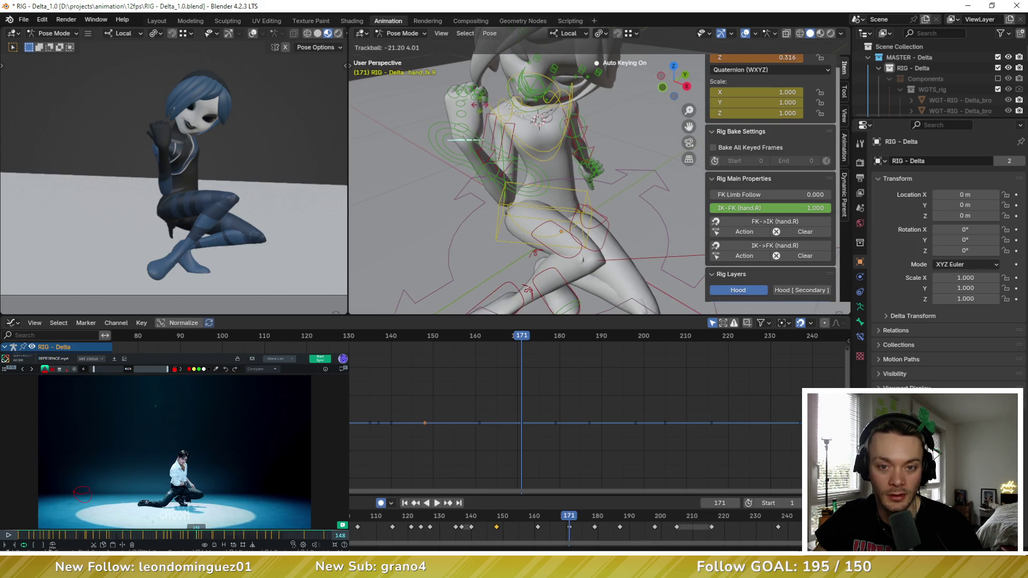
{"action": "left_click", "coordinate": [471, 105]}
{"action": "key", "text": "r"}
{"action": "key", "text": "x"}
{"action": "left_click", "coordinate": [471, 112]}
{"action": "key", "text": "r"}
{"action": "left_click", "coordinate": [470, 124]}
Step: Step back through keys to 148, move to frame 149, and select all bones
{"action": "key", "text": "Down"}
{"action": "key", "text": "Down"}
{"action": "key", "text": "Down"}
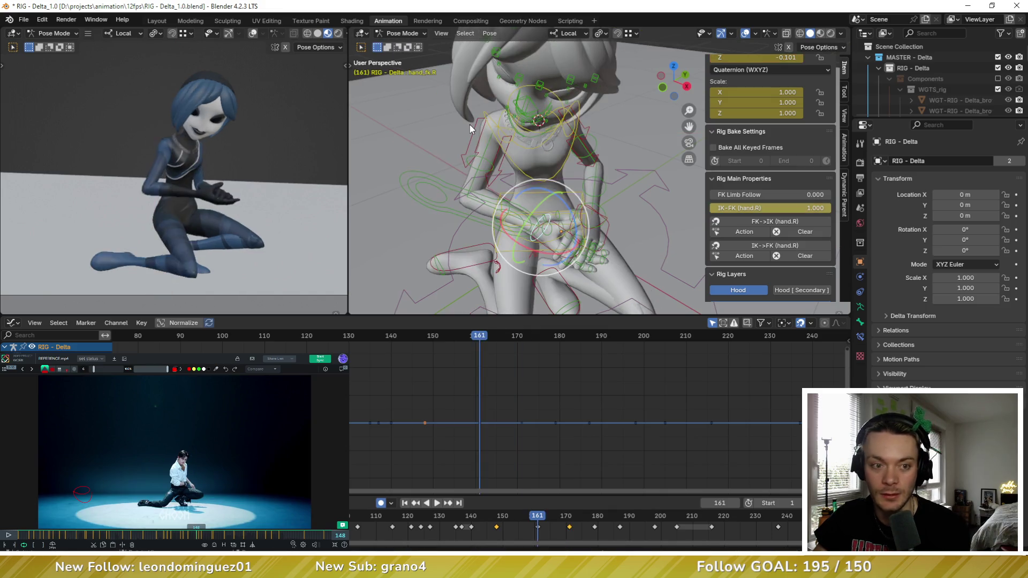
{"action": "key", "text": "Up"}
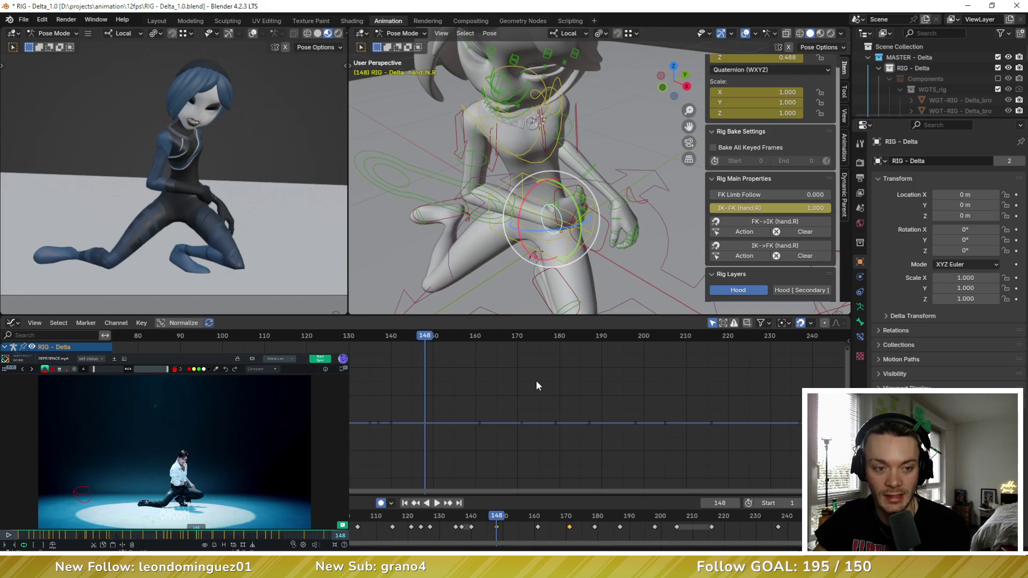
{"action": "key", "text": "Down"}
{"action": "key", "text": "Up"}
{"action": "key", "text": "Up"}
{"action": "key", "text": "Down"}
{"action": "key", "text": "Right"}
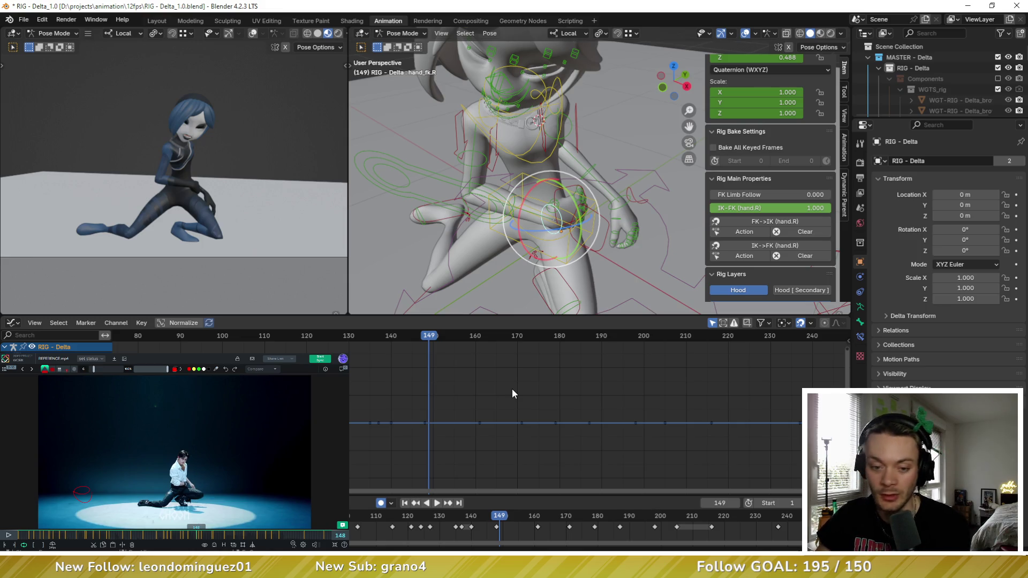
{"action": "middle_click_drag", "start_coordinate": [502, 300], "coordinate": [528, 259]}
{"action": "key", "text": "a"}
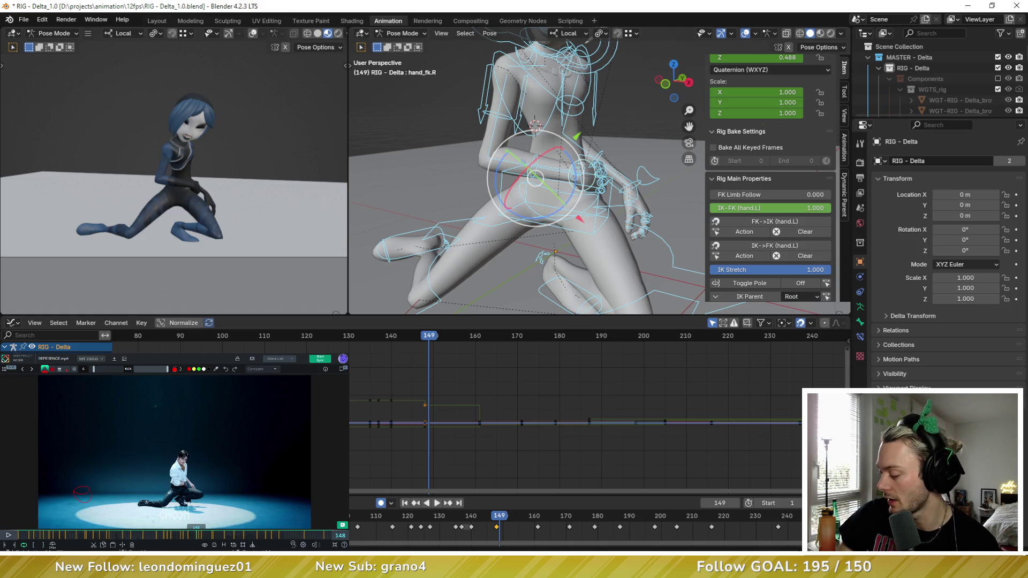
Step: Scrub the reference dance video forward to frame 152
{"action": "left_click", "coordinate": [199, 535]}
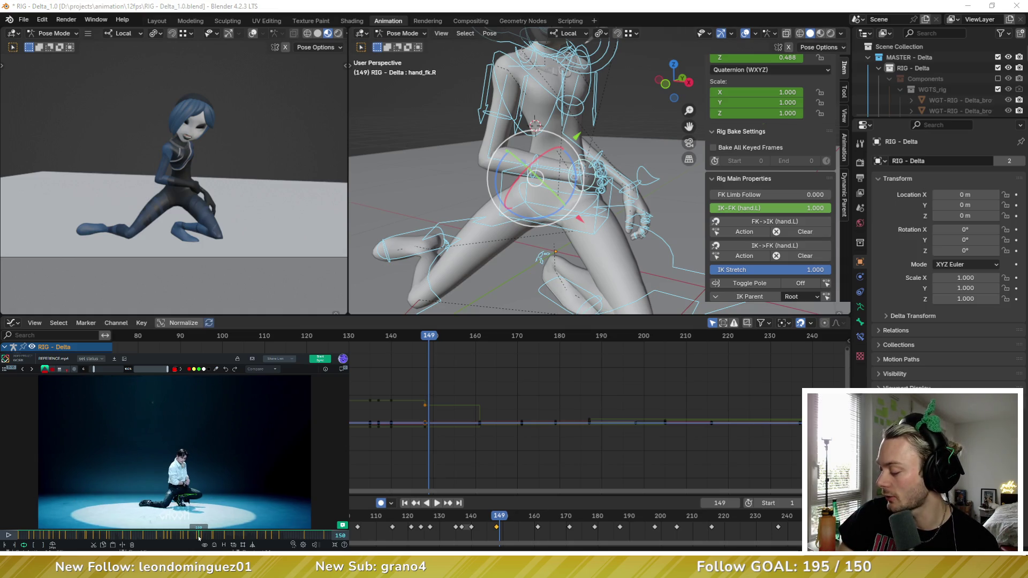
{"action": "left_click_drag", "start_coordinate": [199, 536], "coordinate": [197, 536]}
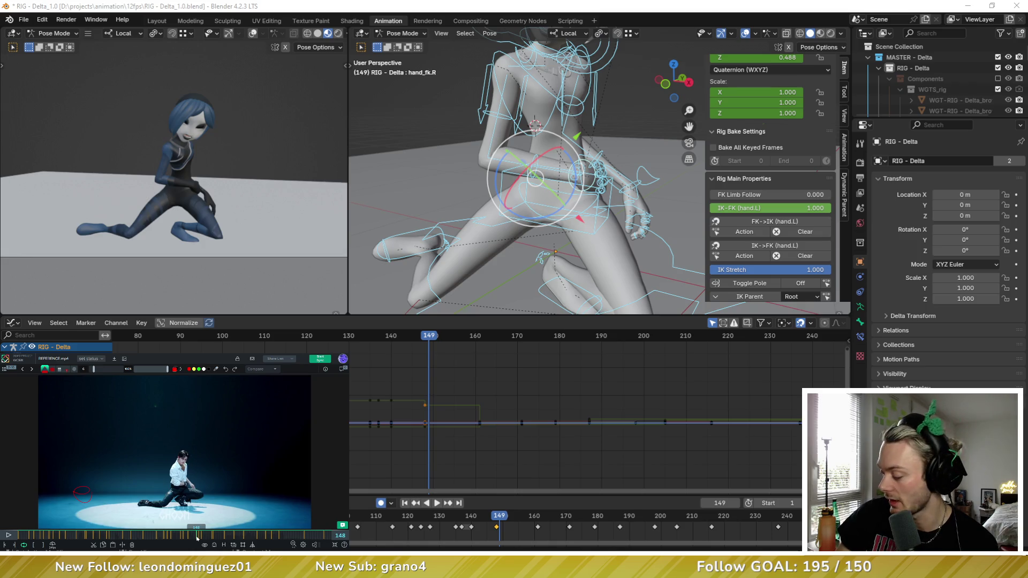
{"action": "key", "text": "Right"}
{"action": "key", "text": "Right"}
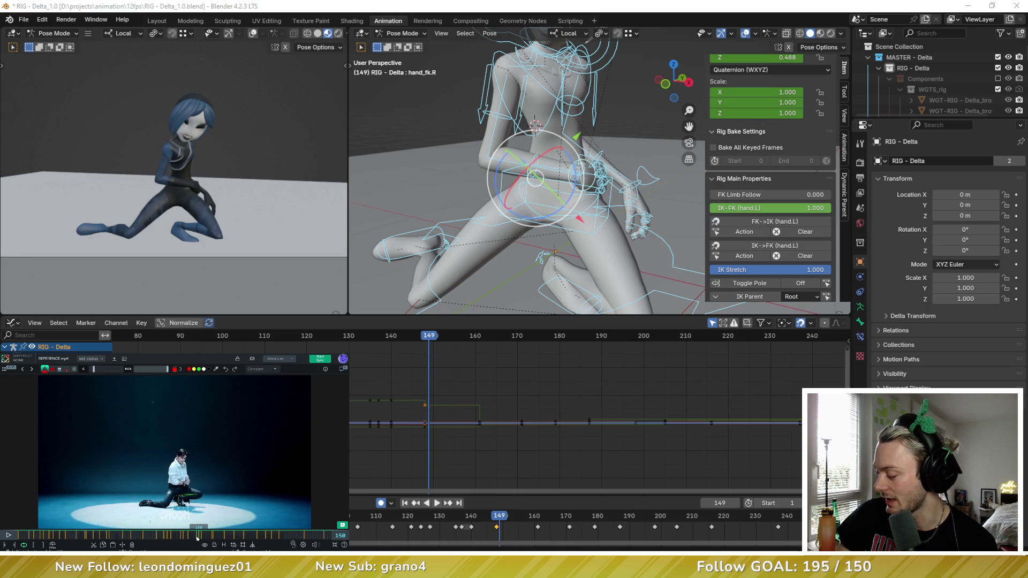
{"action": "key", "text": "Right"}
{"action": "key", "text": "Right"}
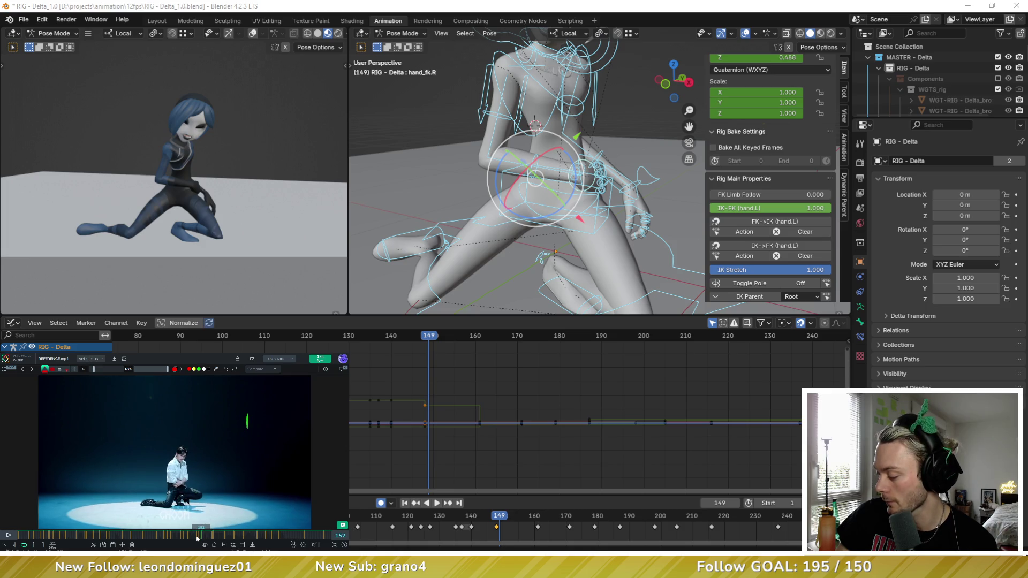
Step: Move Blender to frame 152 and insert a pose keyframe for the rig
{"action": "middle_click_drag", "start_coordinate": [486, 375], "coordinate": [482, 377]}
{"action": "key", "text": "Left"}
{"action": "key", "text": "Right"}
{"action": "key", "text": "Right"}
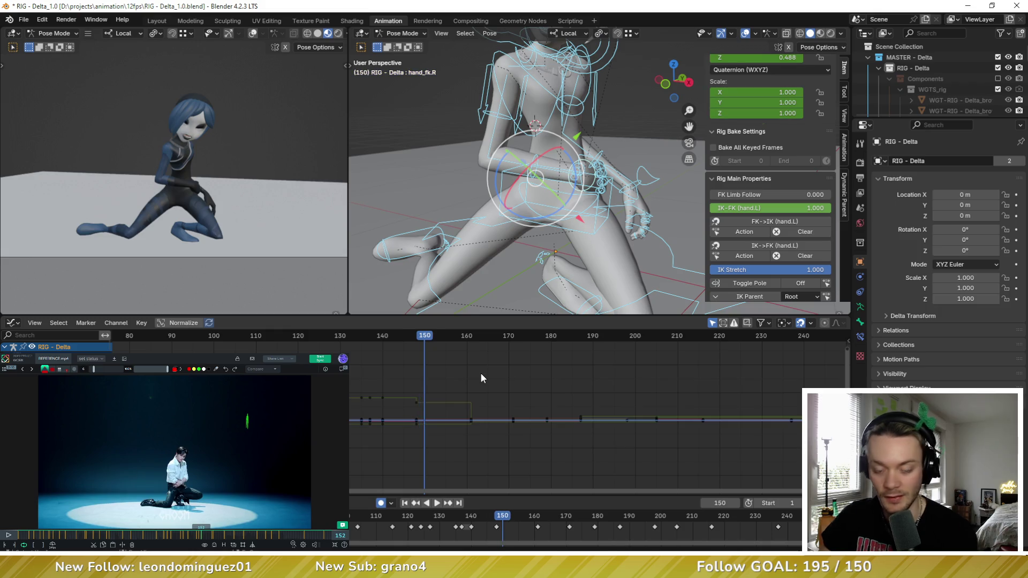
{"action": "key", "text": "Right"}
{"action": "middle_click_drag", "start_coordinate": [512, 236], "coordinate": [497, 226]}
{"action": "key", "text": "i"}
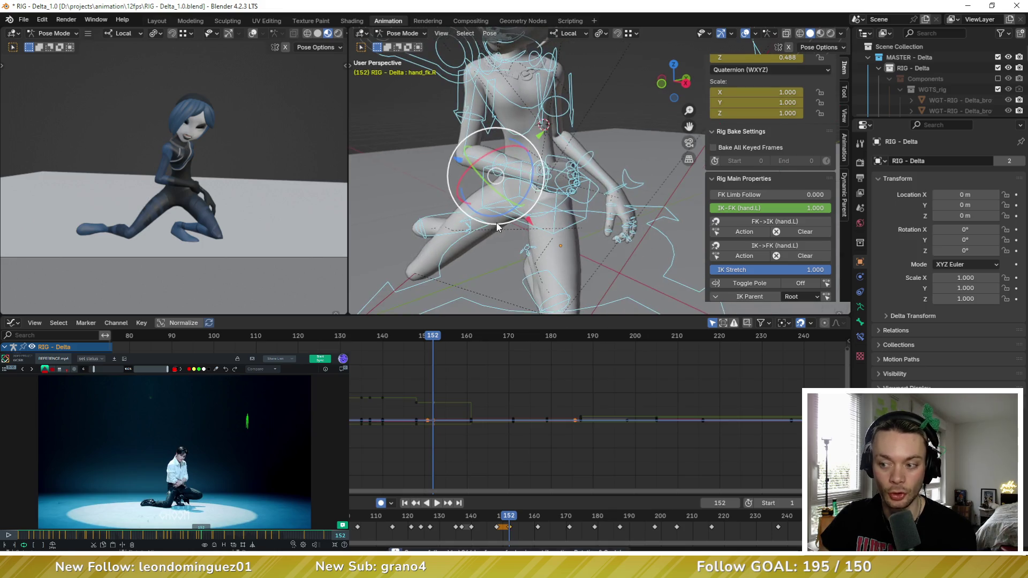
{"action": "scroll", "coordinate": [524, 211], "scroll_direction": "up", "scroll_amount": 4}
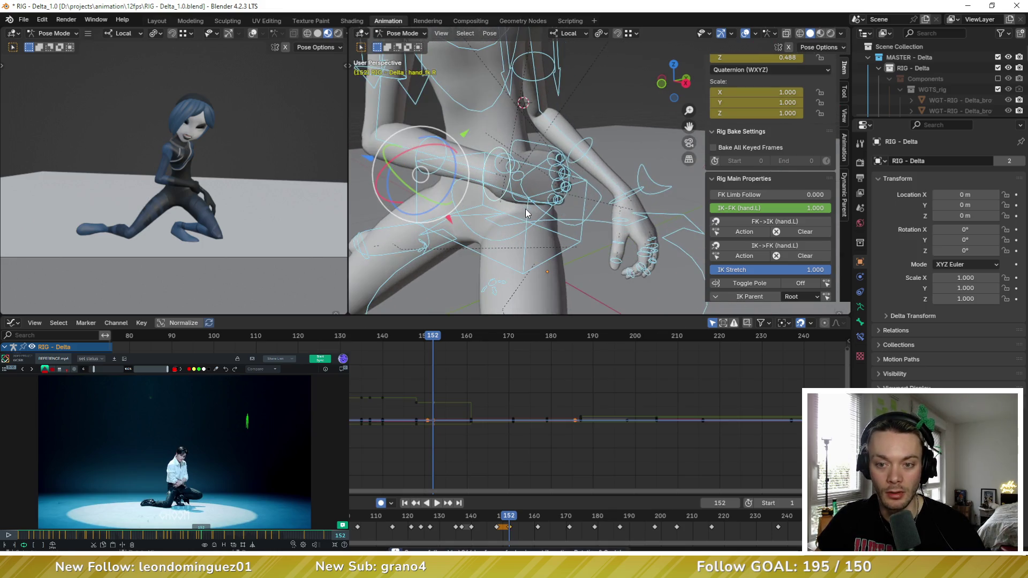
{"action": "scroll", "coordinate": [621, 149], "scroll_direction": "down", "scroll_amount": 5}
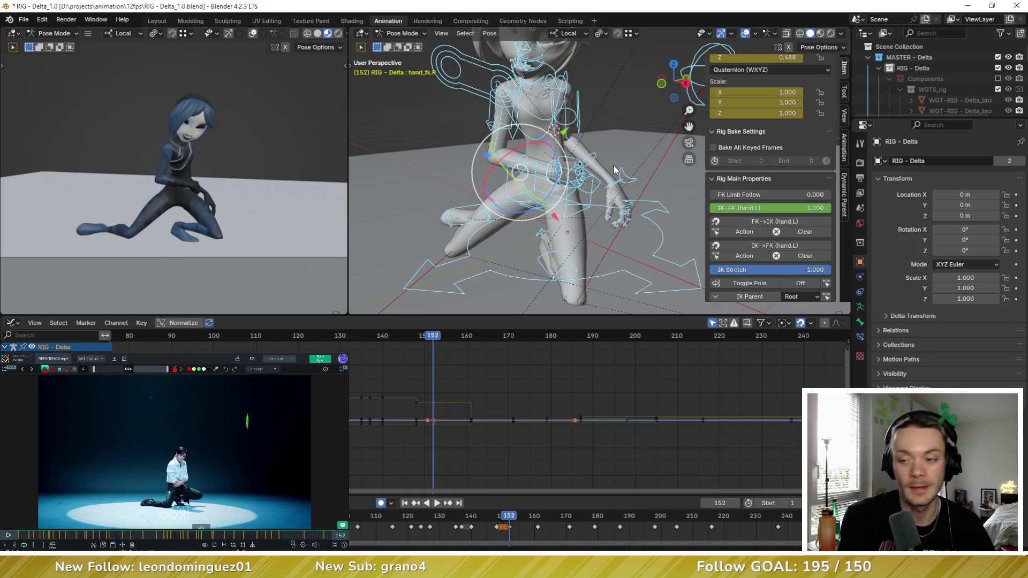
Step: Deselect the Graph Editor keys, orbit to a side view, and select the torso control
{"action": "left_click", "coordinate": [523, 362]}
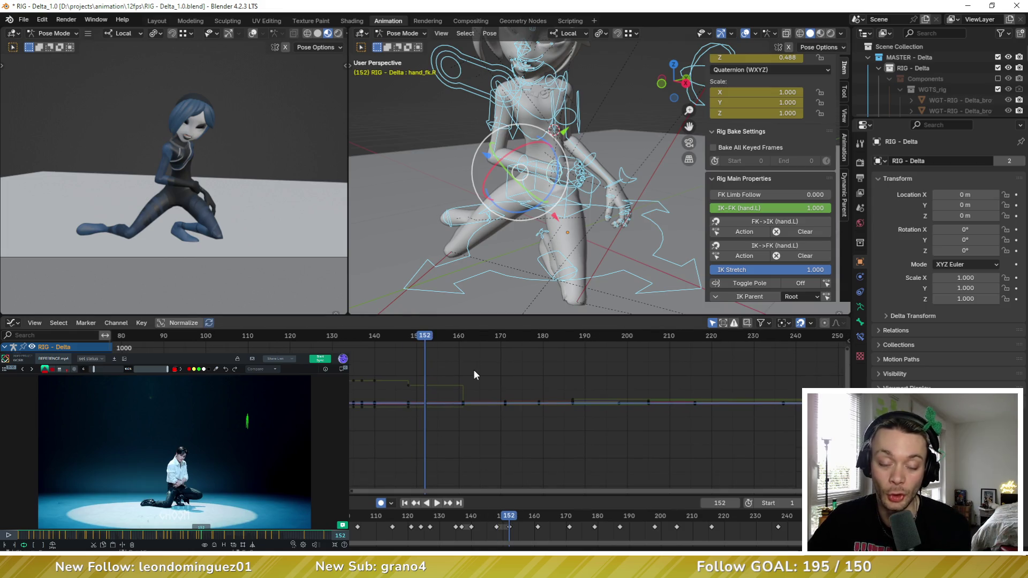
{"action": "mouse_move", "coordinate": [471, 214]}
{"action": "middle_mouse_down"}
{"action": "mouse_move", "coordinate": [512, 214]}
{"action": "mouse_move", "coordinate": [533, 243]}
{"action": "middle_mouse_up"}
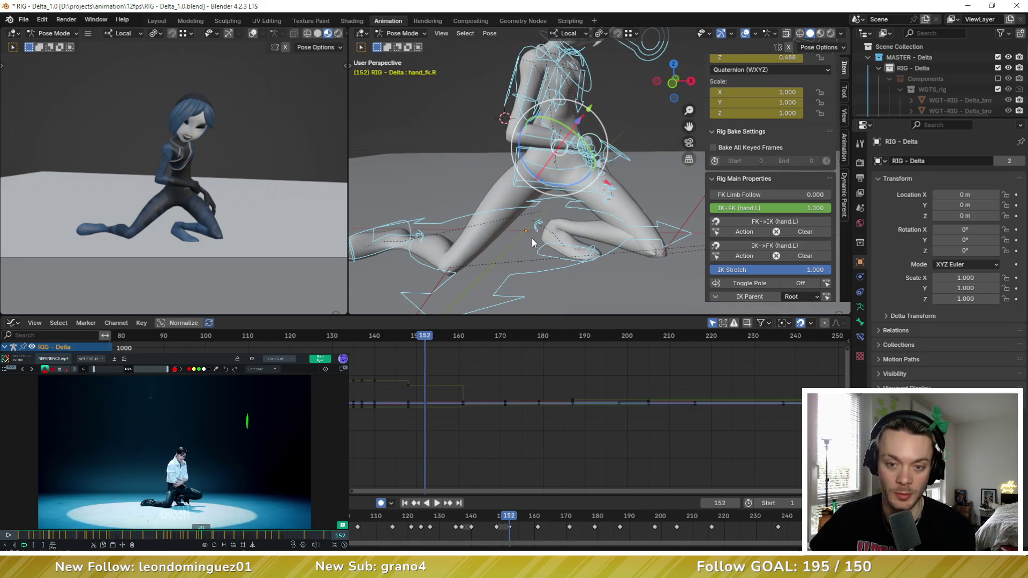
{"action": "middle_click_drag", "start_coordinate": [555, 225], "coordinate": [528, 193]}
{"action": "left_click", "coordinate": [515, 179]}
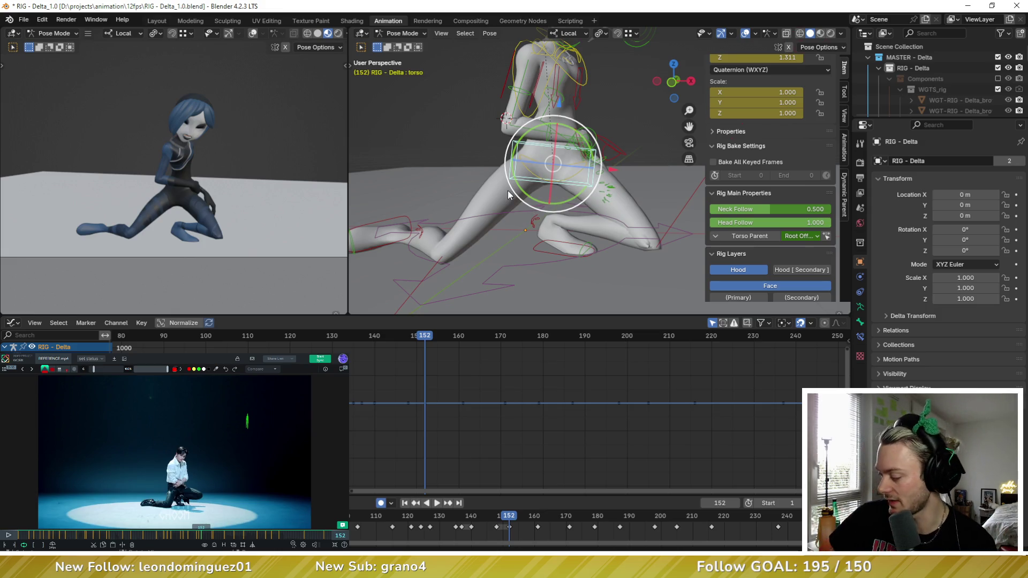
Step: With all bones selected, breakdown the frame 152 pose 100% toward the key at 161
{"action": "middle_click_drag", "start_coordinate": [556, 191], "coordinate": [569, 199], "text": "shift"}
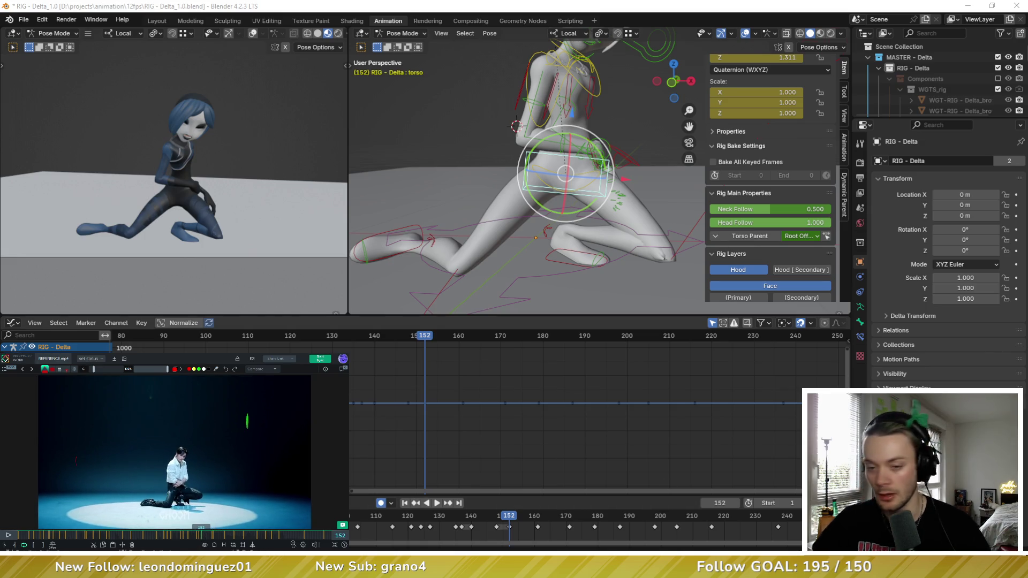
{"action": "key", "text": "Up"}
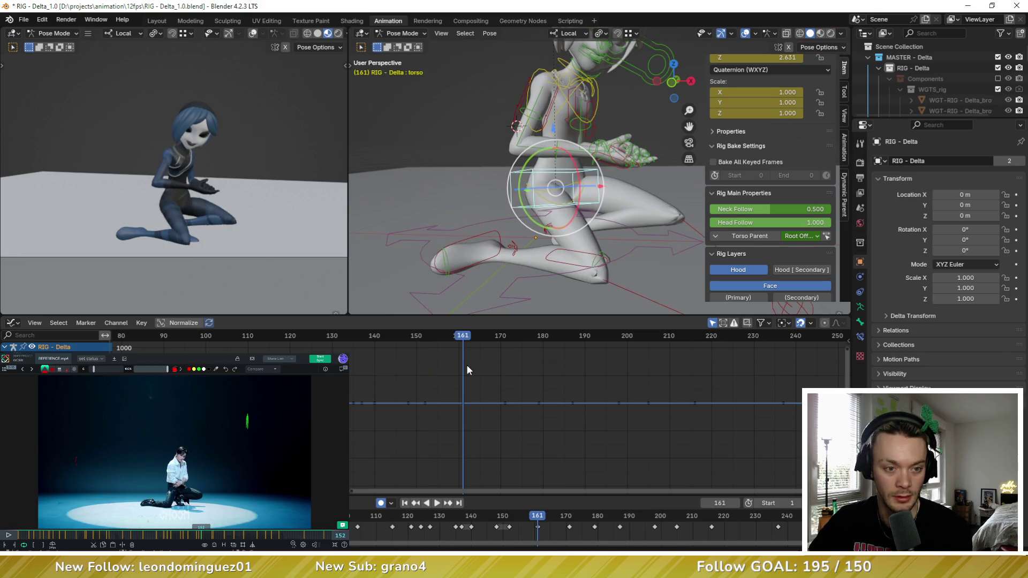
{"action": "key", "text": "Down"}
{"action": "left_click_drag", "start_coordinate": [442, 365], "coordinate": [476, 435]}
{"action": "key", "text": "a"}
{"action": "left_click_drag", "start_coordinate": [440, 370], "coordinate": [479, 442]}
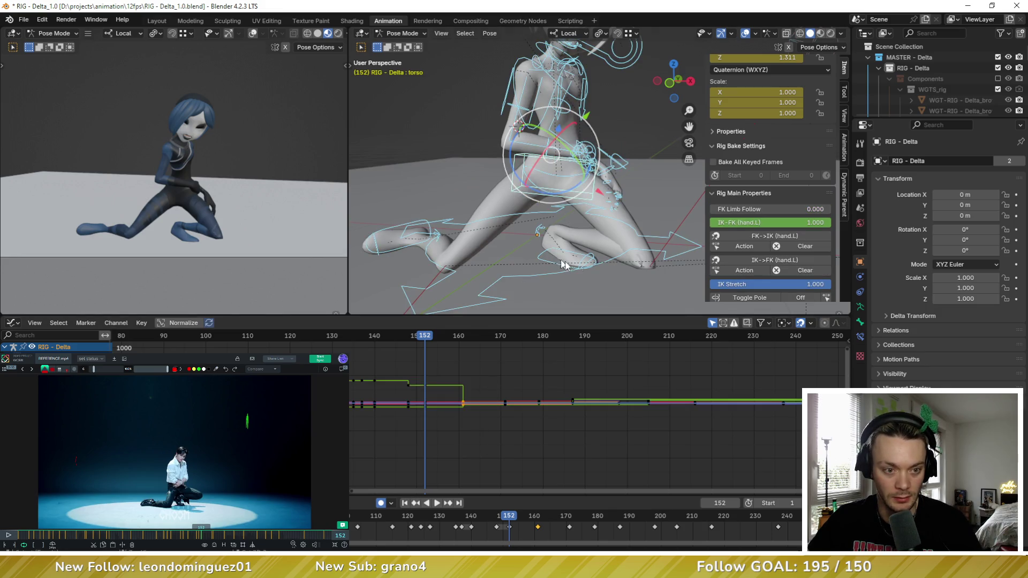
{"action": "key", "text": "shift+e"}
{"action": "mouse_move", "coordinate": [705, 273]}
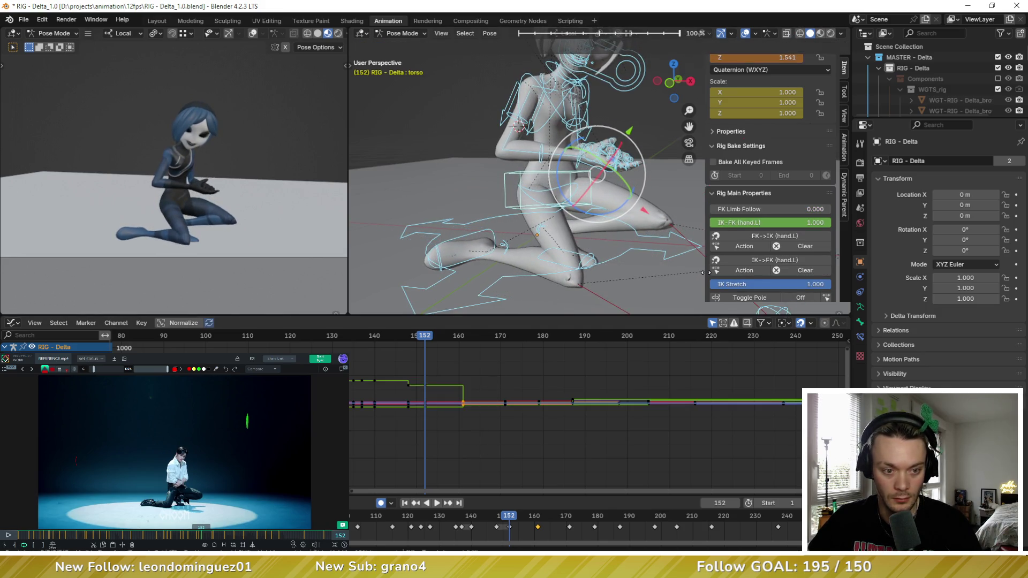
{"action": "left_click", "coordinate": [705, 273]}
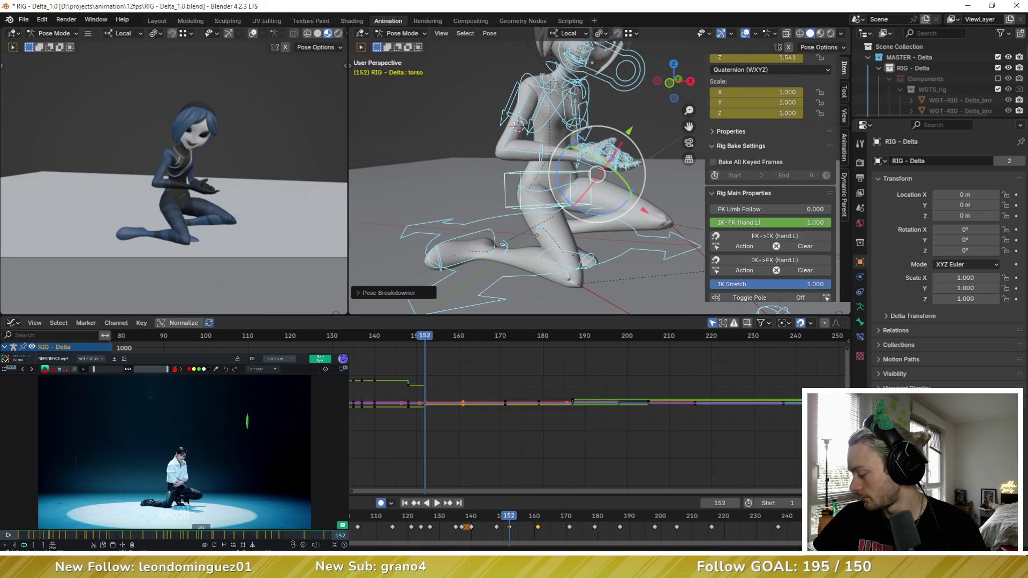
Step: Cue the reference video to frame 162 and review keys 161, 148 and 152
{"action": "left_click_drag", "start_coordinate": [201, 536], "coordinate": [213, 538]}
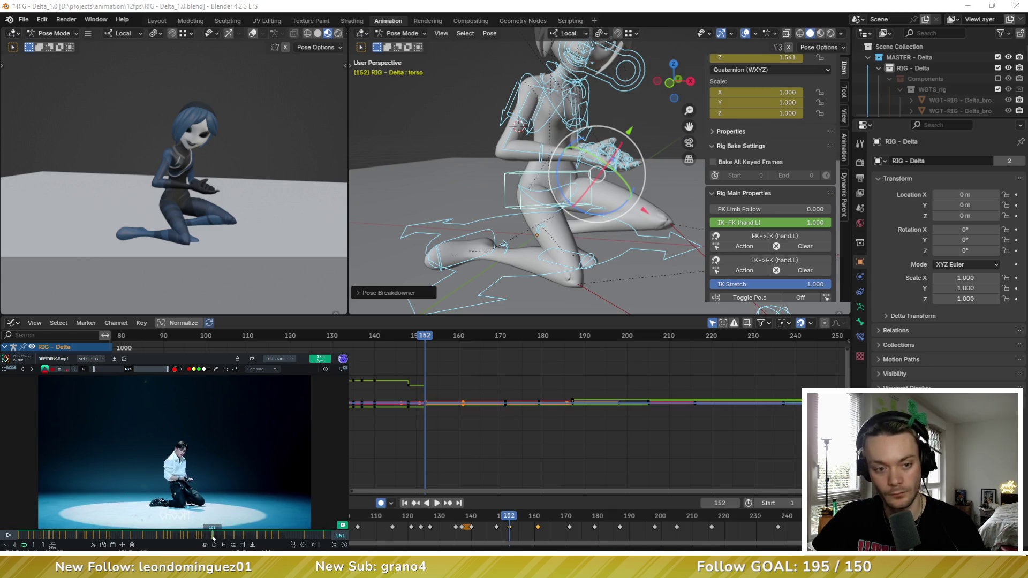
{"action": "left_click", "coordinate": [518, 352]}
{"action": "key", "text": "Up"}
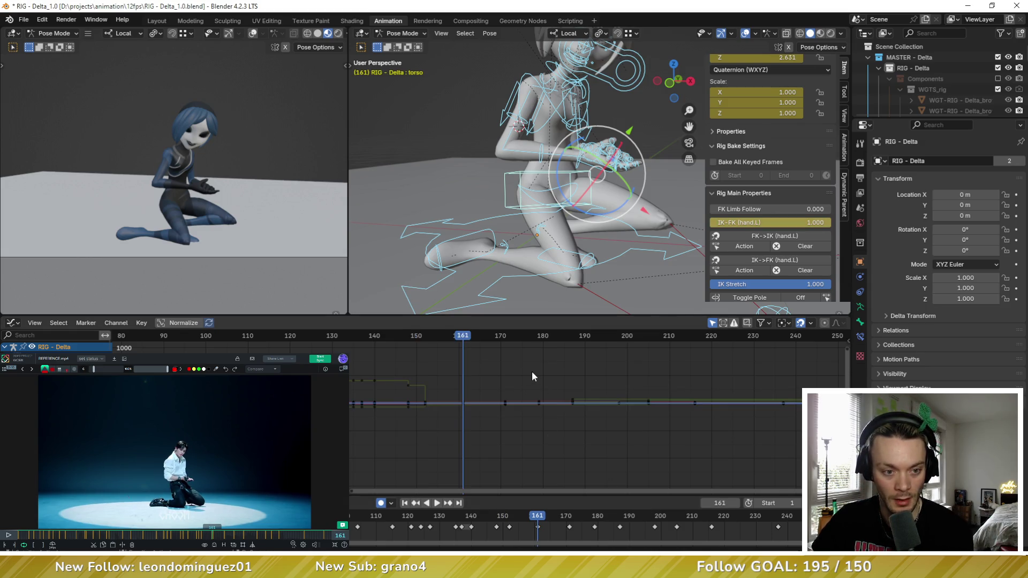
{"action": "middle_click_drag", "start_coordinate": [532, 371], "coordinate": [525, 368]}
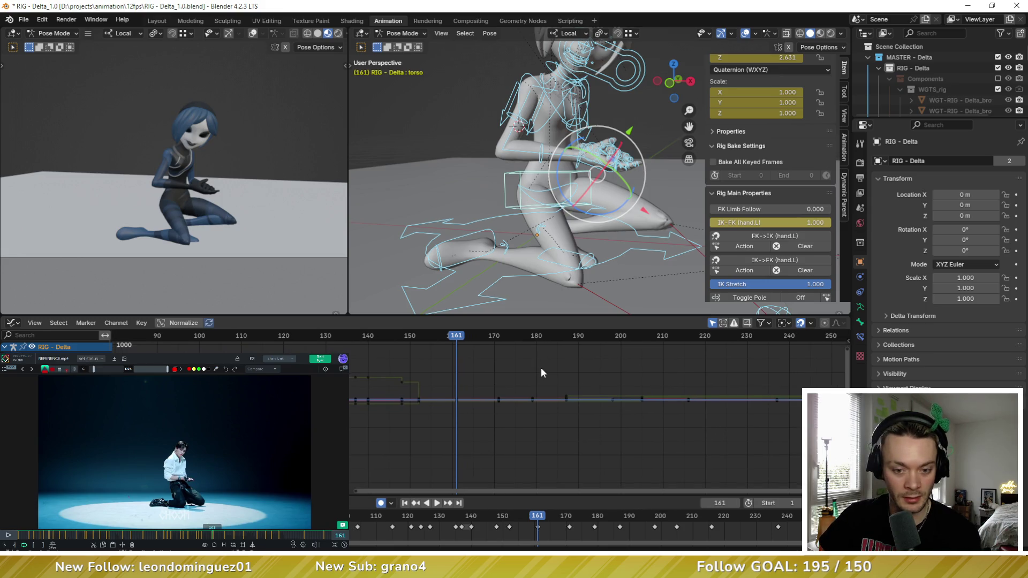
{"action": "mouse_move", "coordinate": [594, 139]}
{"action": "middle_mouse_down"}
{"action": "mouse_move", "coordinate": [567, 173]}
{"action": "mouse_move", "coordinate": [522, 156]}
{"action": "mouse_move", "coordinate": [518, 168]}
{"action": "mouse_move", "coordinate": [559, 172]}
{"action": "mouse_move", "coordinate": [476, 168]}
{"action": "mouse_move", "coordinate": [527, 172]}
{"action": "middle_mouse_up"}
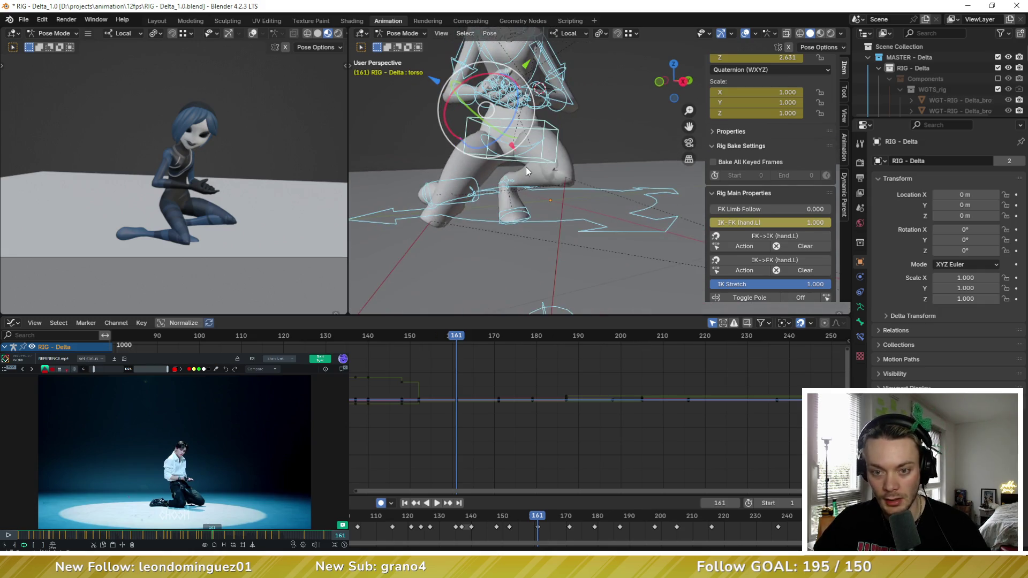
{"action": "left_click", "coordinate": [401, 335]}
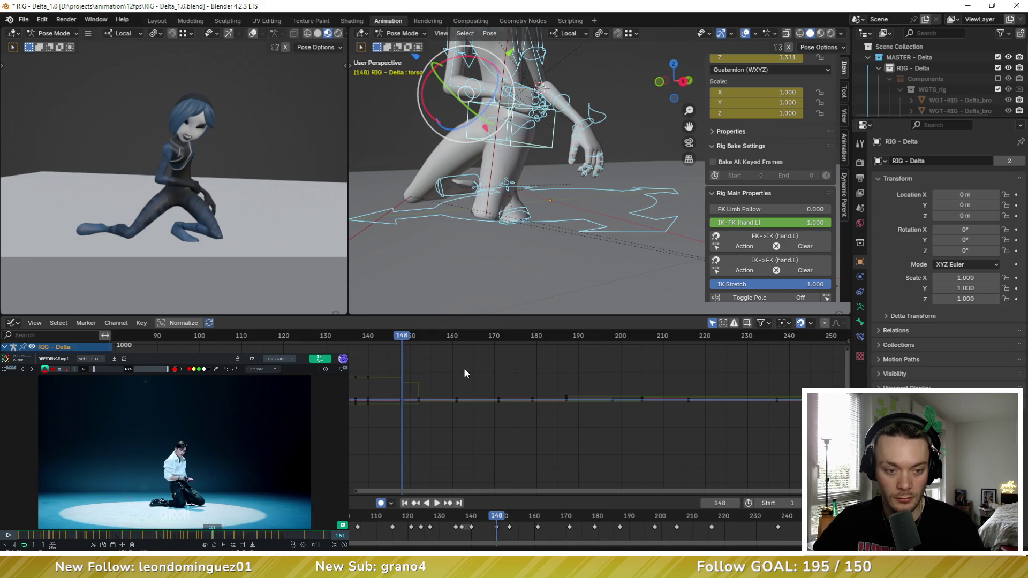
{"action": "key", "text": "Up"}
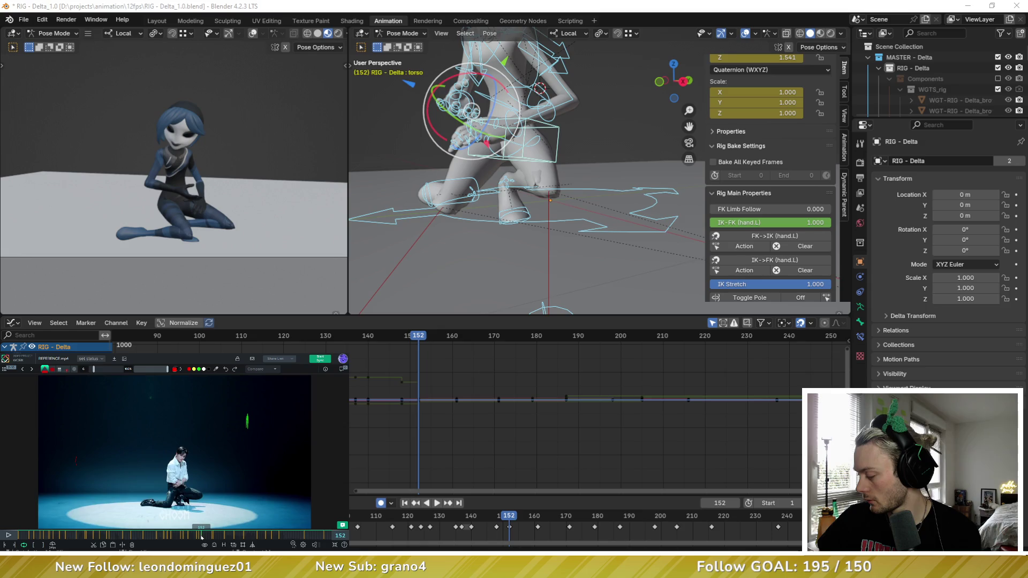
Step: Apply a Pose Breakdowner in-between to the right leg bone at frame 152, then clear graph keys
{"action": "scroll", "coordinate": [422, 222], "scroll_direction": "up", "scroll_amount": 4}
{"action": "left_click", "coordinate": [459, 199]}
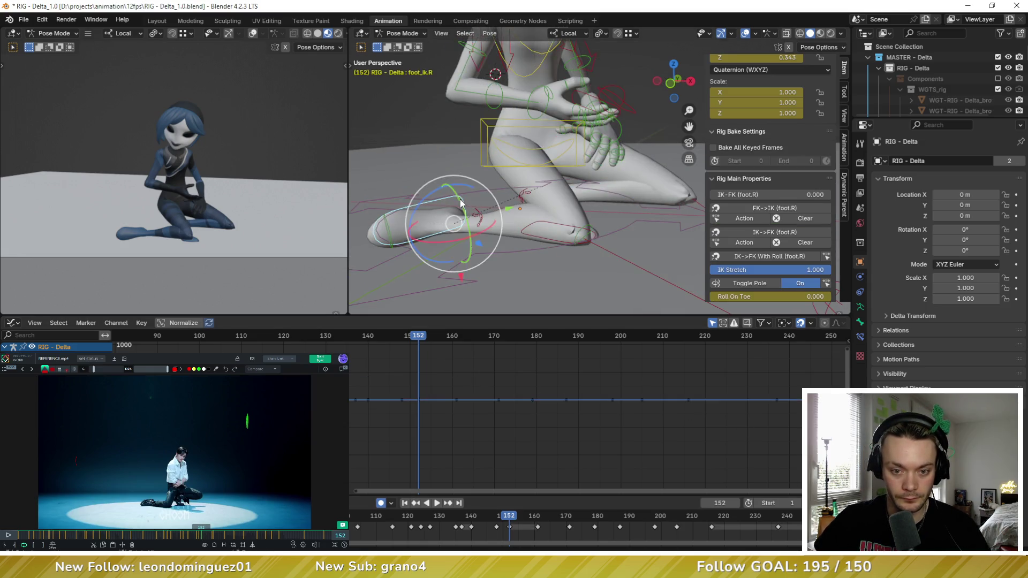
{"action": "middle_click_drag", "start_coordinate": [669, 239], "coordinate": [571, 175], "text": "shift"}
{"action": "scroll", "coordinate": [638, 179], "scroll_direction": "down", "scroll_amount": 3}
{"action": "left_click", "coordinate": [657, 194]}
{"action": "left_click", "coordinate": [606, 188], "text": "alt"}
{"action": "left_click", "coordinate": [578, 170]}
{"action": "key", "text": "shift+e"}
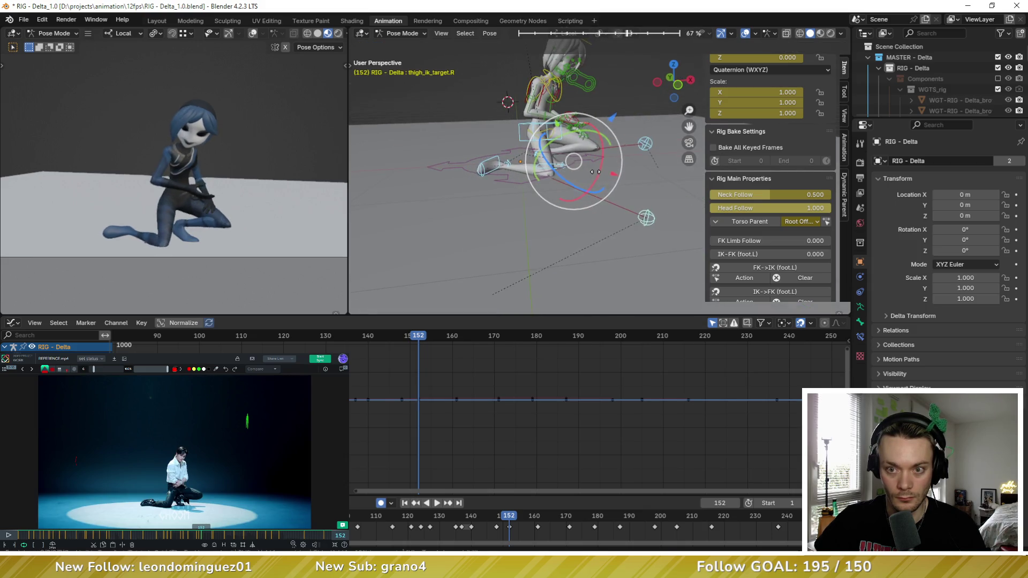
{"action": "left_click", "coordinate": [592, 172]}
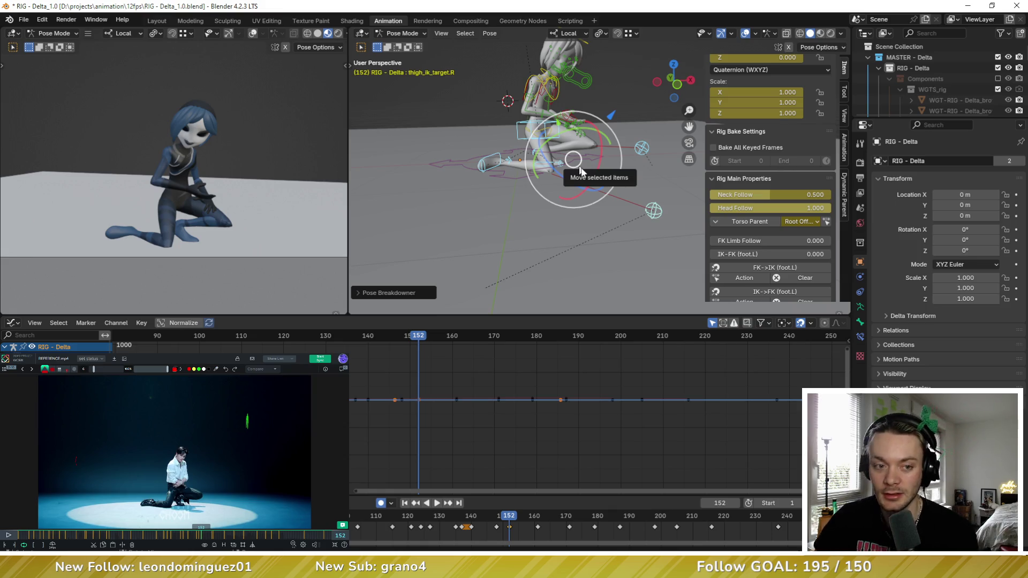
{"action": "left_click", "coordinate": [452, 384]}
{"action": "key", "text": "Down"}
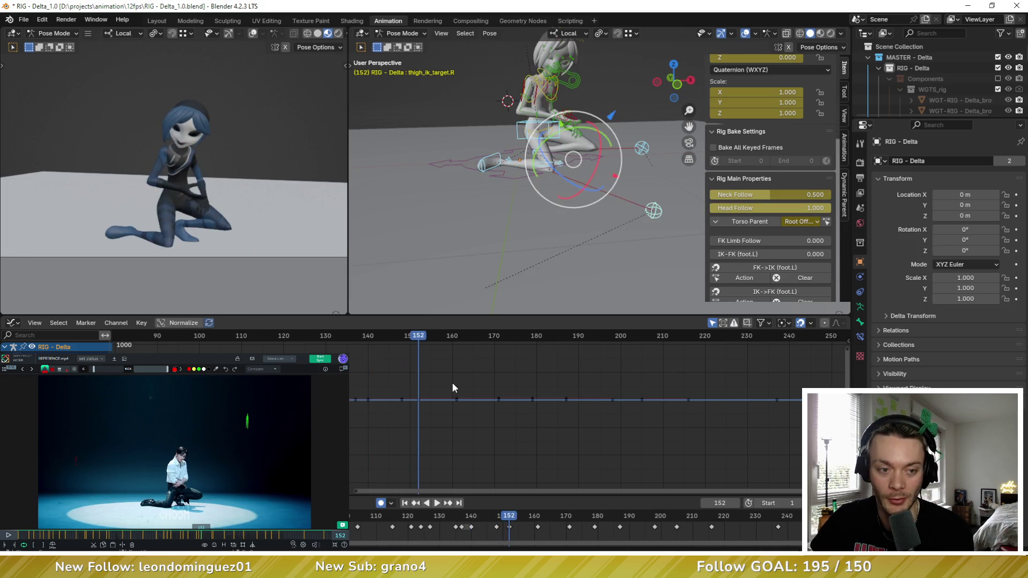
{"action": "key", "text": "Up"}
{"action": "mouse_move", "coordinate": [554, 178]}
{"action": "middle_mouse_down"}
{"action": "mouse_move", "coordinate": [535, 148]}
{"action": "mouse_move", "coordinate": [554, 173]}
{"action": "mouse_move", "coordinate": [572, 174]}
{"action": "mouse_move", "coordinate": [557, 159]}
{"action": "middle_mouse_up"}
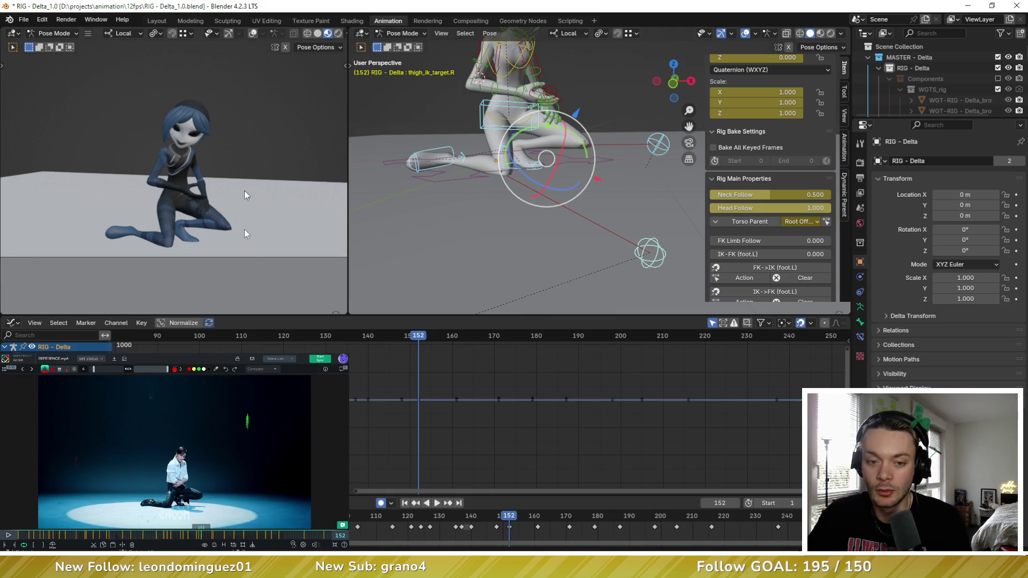
{"action": "key", "text": "space"}
{"action": "key", "text": "Escape"}
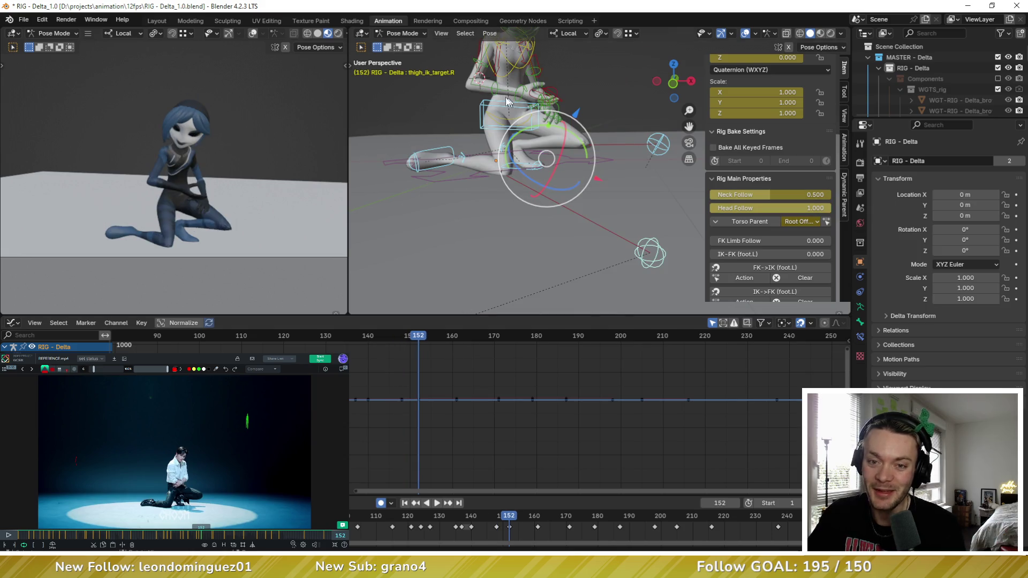
{"action": "scroll", "coordinate": [539, 101], "scroll_direction": "up", "scroll_amount": 5}
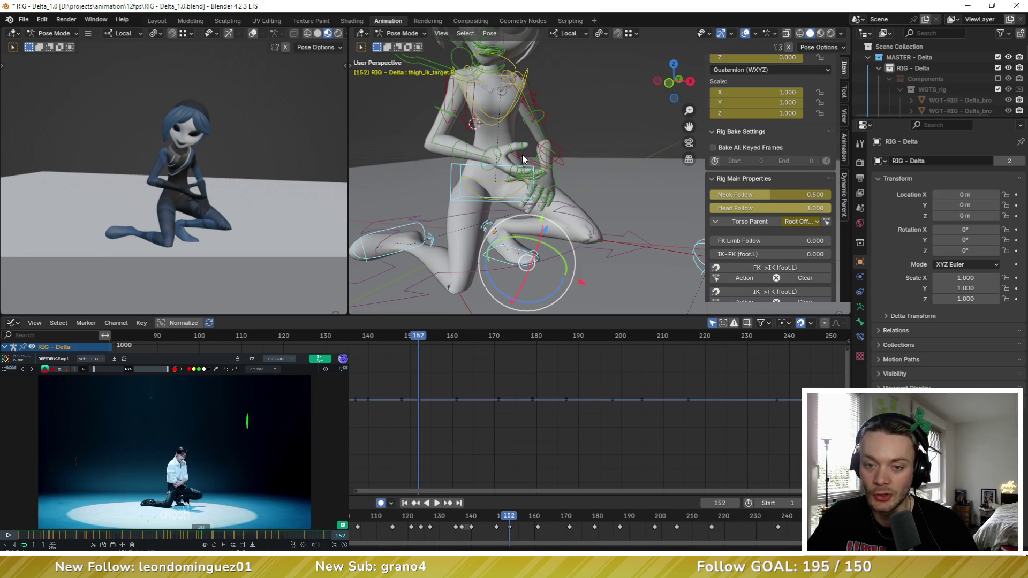
{"action": "left_click", "coordinate": [522, 155]}
{"action": "mouse_move", "coordinate": [522, 155]}
{"action": "middle_mouse_down"}
{"action": "mouse_move", "coordinate": [573, 135]}
{"action": "mouse_move", "coordinate": [541, 155]}
{"action": "mouse_move", "coordinate": [445, 120]}
{"action": "middle_mouse_up"}
{"action": "left_click", "coordinate": [441, 119]}
Step: Blend the right arm into an in-between pose at frame 152 using hand_fk.R
{"action": "left_click", "coordinate": [454, 132]}
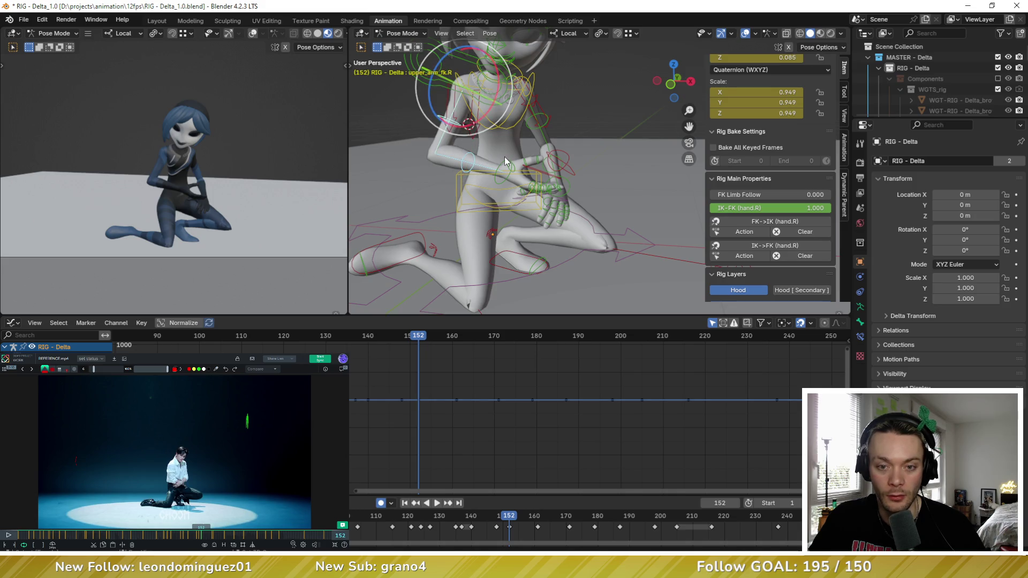
{"action": "left_click", "coordinate": [504, 165]}
{"action": "key", "text": "shift+e"}
{"action": "left_click", "coordinate": [516, 201]}
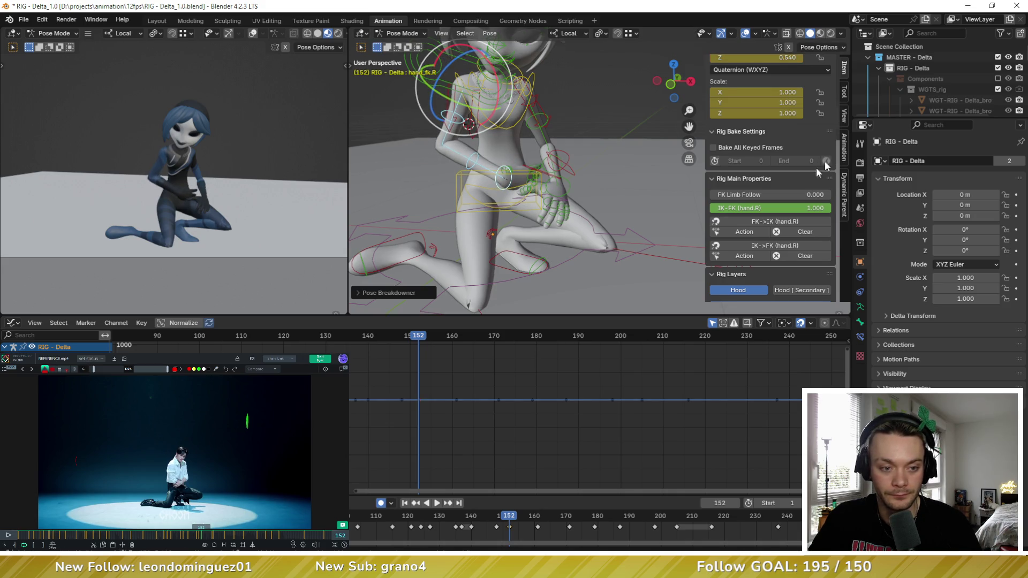
Step: Compare the arm pose at frame 148 against frame 152 from other angles
{"action": "key", "text": "Left"}
{"action": "key", "text": "Left"}
{"action": "key", "text": "Left"}
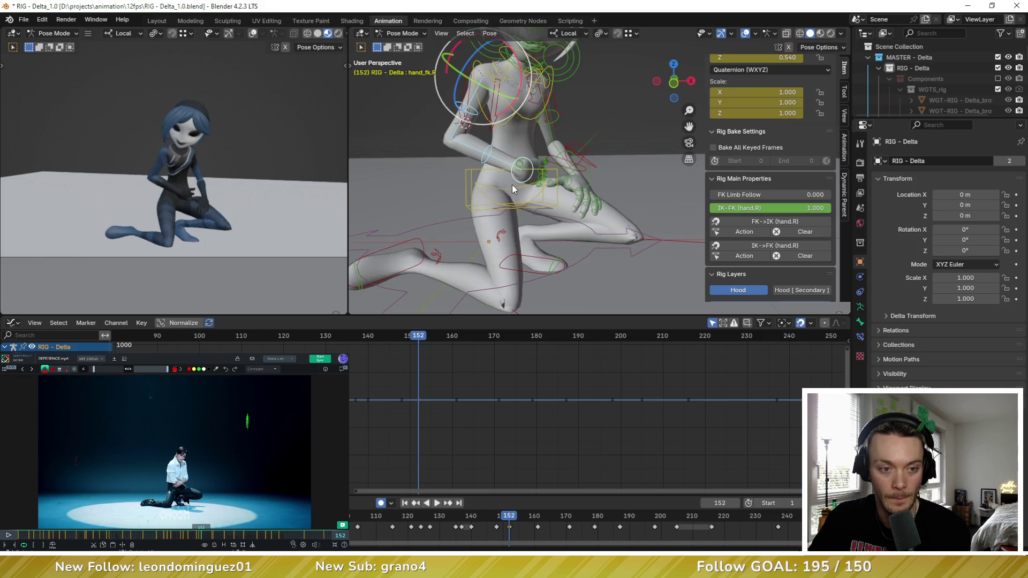
{"action": "mouse_move", "coordinate": [512, 185]}
{"action": "middle_mouse_down"}
{"action": "mouse_move", "coordinate": [541, 185]}
{"action": "mouse_move", "coordinate": [527, 185]}
{"action": "middle_mouse_up"}
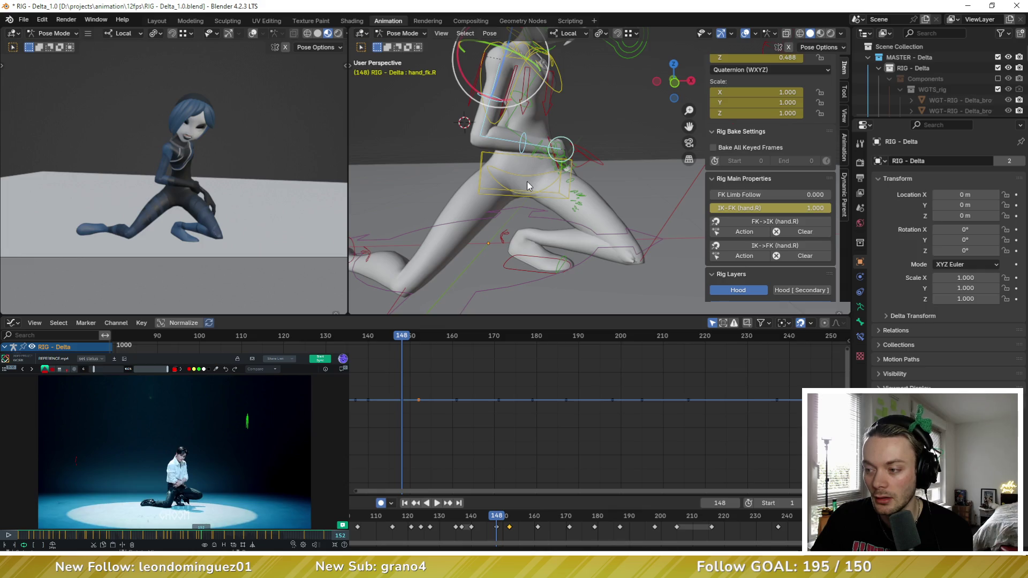
{"action": "mouse_move", "coordinate": [527, 181]}
{"action": "middle_mouse_down"}
{"action": "mouse_move", "coordinate": [516, 185]}
{"action": "mouse_move", "coordinate": [528, 171]}
{"action": "middle_mouse_up"}
{"action": "key", "text": "Left"}
{"action": "key", "text": "Right"}
{"action": "key", "text": "Left"}
{"action": "key", "text": "Right"}
{"action": "key", "text": "Left"}
{"action": "key", "text": "Right"}
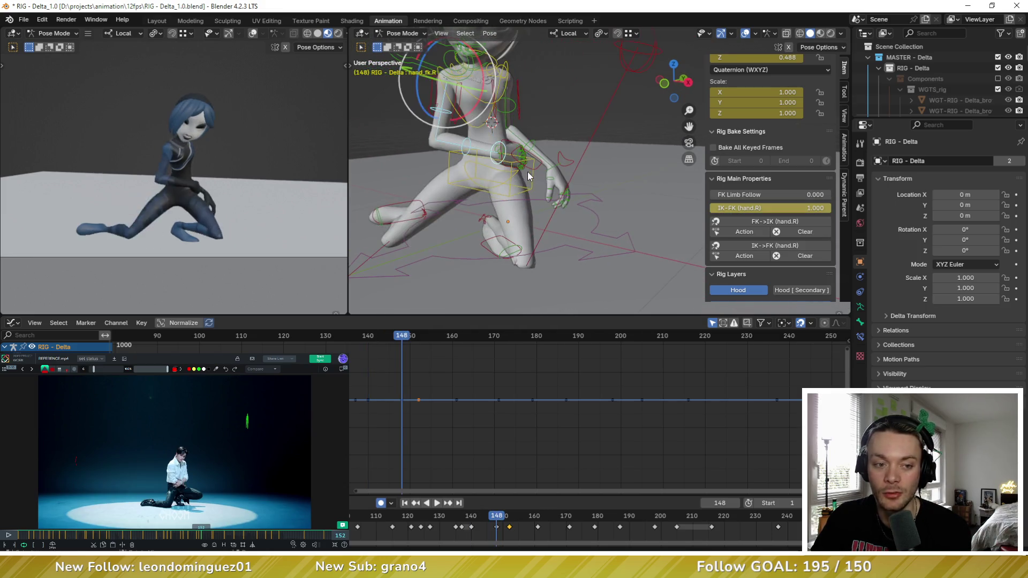
{"action": "key", "text": "Up"}
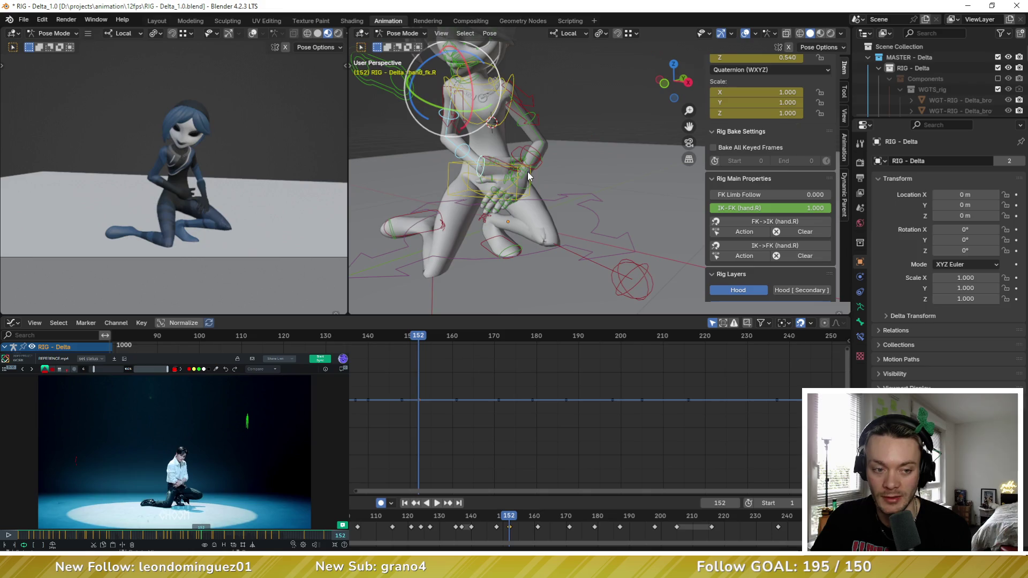
Step: Move the right thigh IK target at frame 152 and key it
{"action": "scroll", "coordinate": [474, 202], "scroll_direction": "down", "scroll_amount": 5}
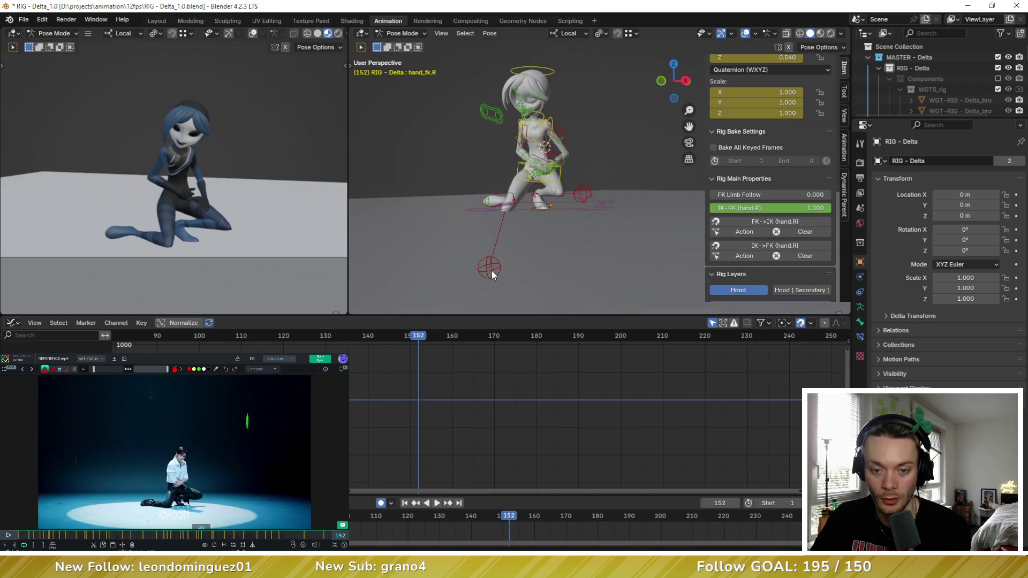
{"action": "left_click", "coordinate": [489, 270]}
{"action": "key", "text": "g"}
{"action": "left_click", "coordinate": [475, 251]}
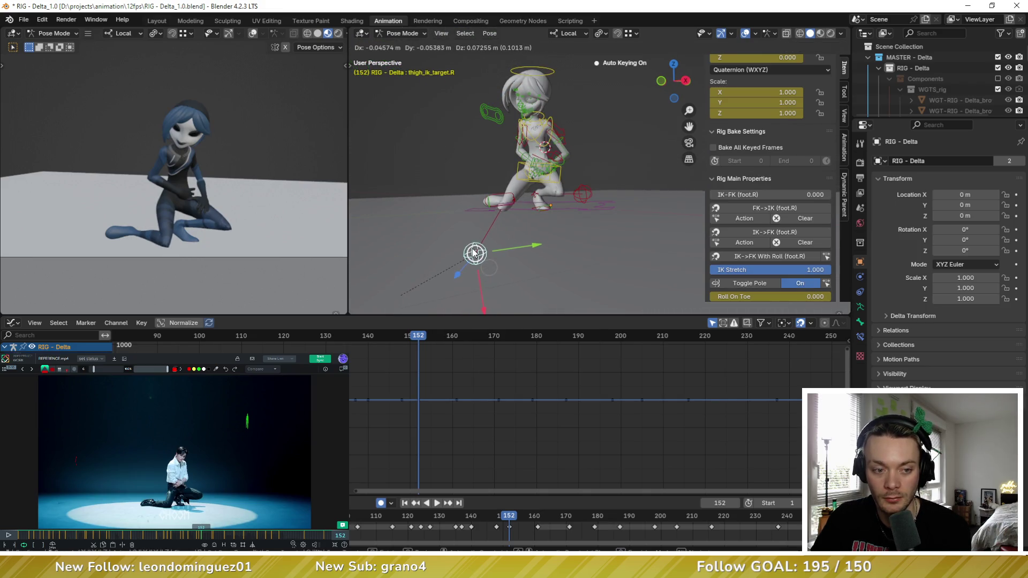
{"action": "key", "text": "Left"}
{"action": "key", "text": "Right"}
{"action": "key", "text": "Left"}
{"action": "key", "text": "Right"}
{"action": "key", "text": "Left"}
{"action": "key", "text": "Right"}
{"action": "key", "text": "Left"}
Step: Step through keys from 140 to 161 to compare against the frame 152 pose
{"action": "key", "text": "Down"}
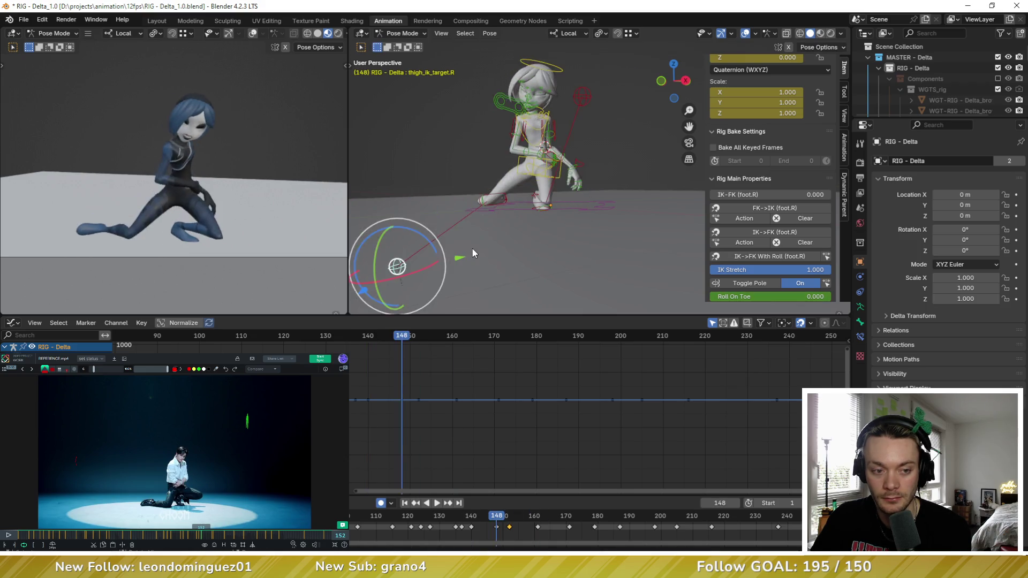
{"action": "key", "text": "Up"}
{"action": "key", "text": "Down"}
{"action": "key", "text": "Up"}
{"action": "key", "text": "Down"}
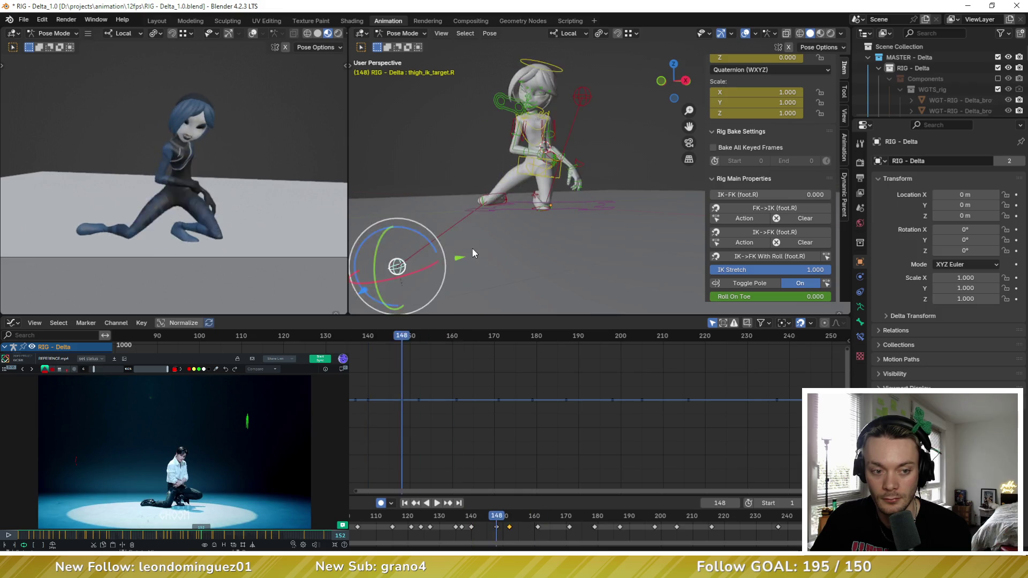
{"action": "middle_click_drag", "start_coordinate": [473, 252], "coordinate": [570, 222]}
{"action": "key", "text": "Down"}
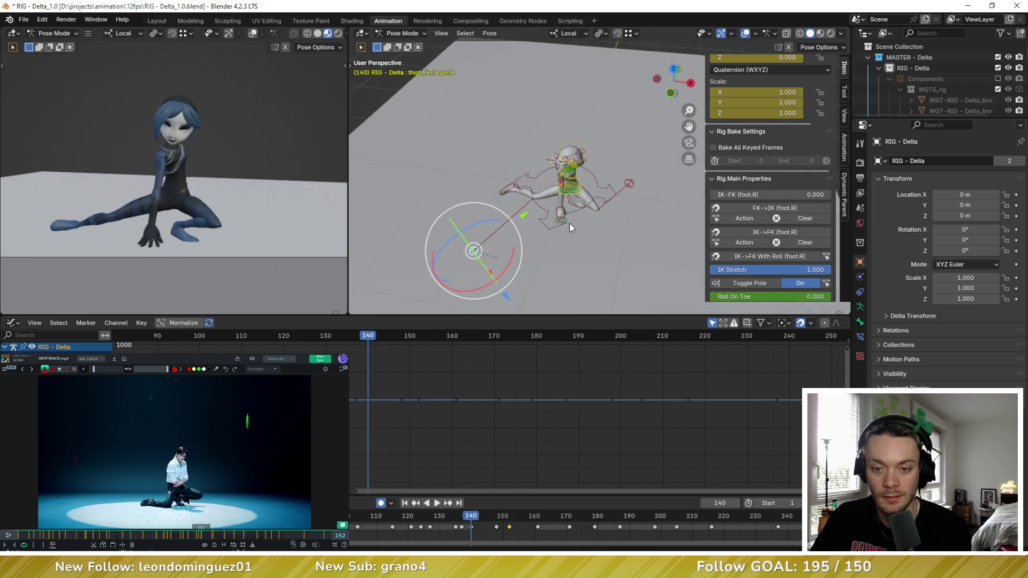
{"action": "key", "text": "Down"}
{"action": "key", "text": "Up"}
{"action": "key", "text": "Up"}
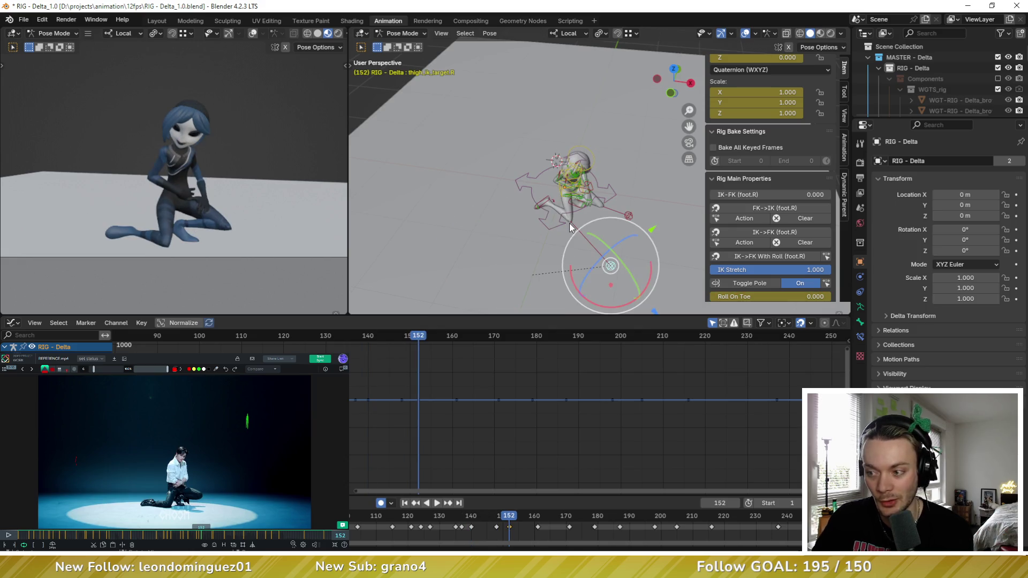
Step: Check frame 148 against 152 from a frontal view and select the chest control
{"action": "key", "text": "Down"}
{"action": "middle_click_drag", "start_coordinate": [570, 222], "coordinate": [541, 188]}
{"action": "key", "text": "Up"}
{"action": "scroll", "coordinate": [564, 206], "scroll_direction": "up", "scroll_amount": 5}
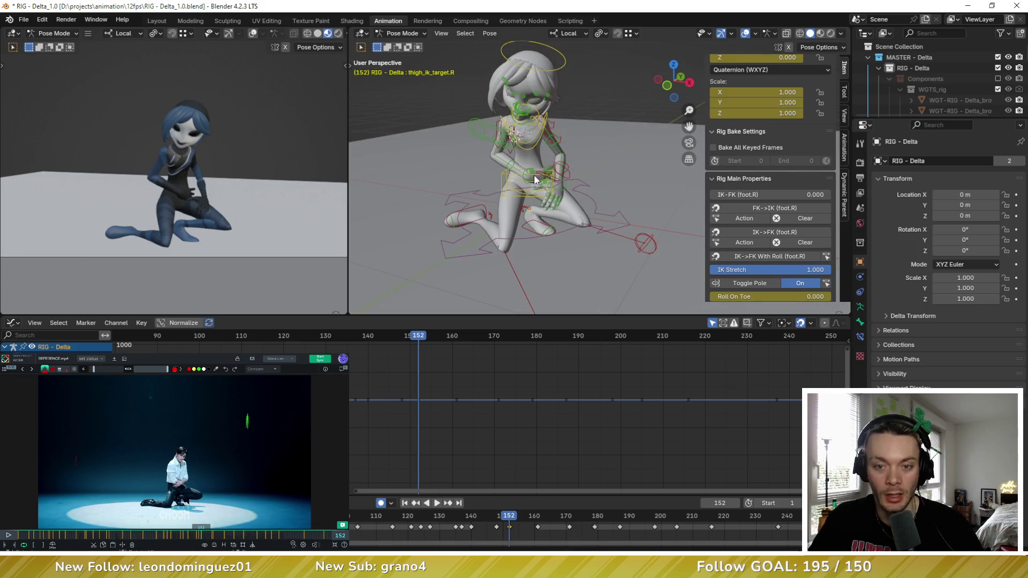
{"action": "scroll", "coordinate": [545, 194], "scroll_direction": "up", "scroll_amount": 3}
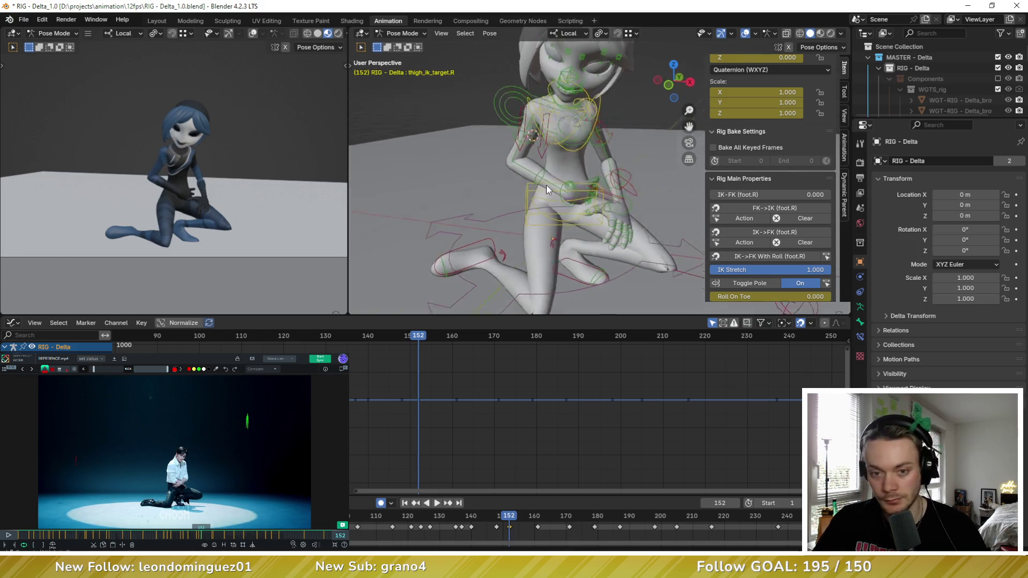
{"action": "mouse_move", "coordinate": [565, 167]}
{"action": "middle_mouse_down"}
{"action": "mouse_move", "coordinate": [573, 150]}
{"action": "mouse_move", "coordinate": [550, 112]}
{"action": "middle_mouse_up"}
{"action": "left_click", "coordinate": [557, 125]}
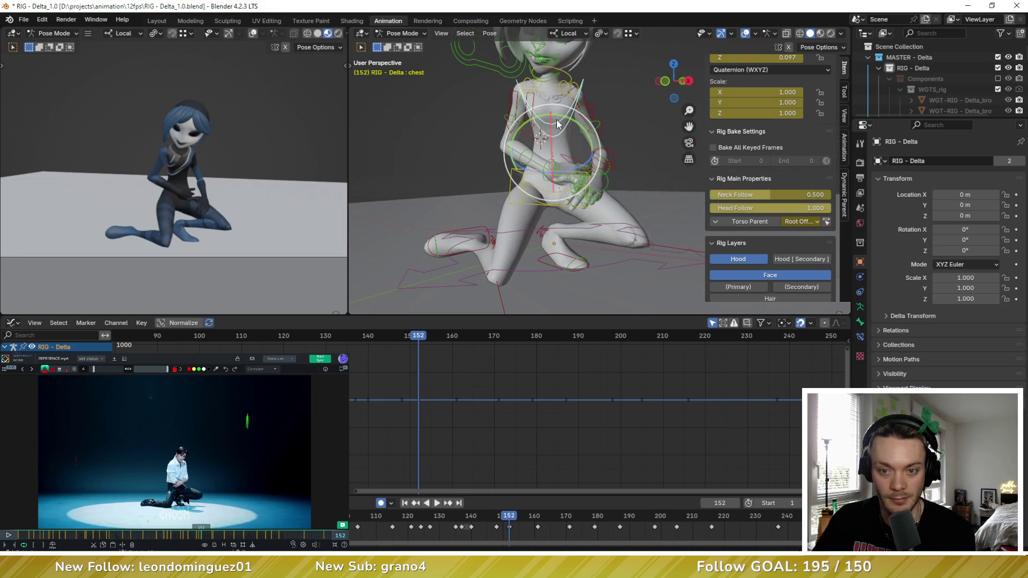
Step: Trackball-rotate the chest, adjust the torso, and key the pose at frame 152
{"action": "key", "text": "r"}
{"action": "key", "text": "r"}
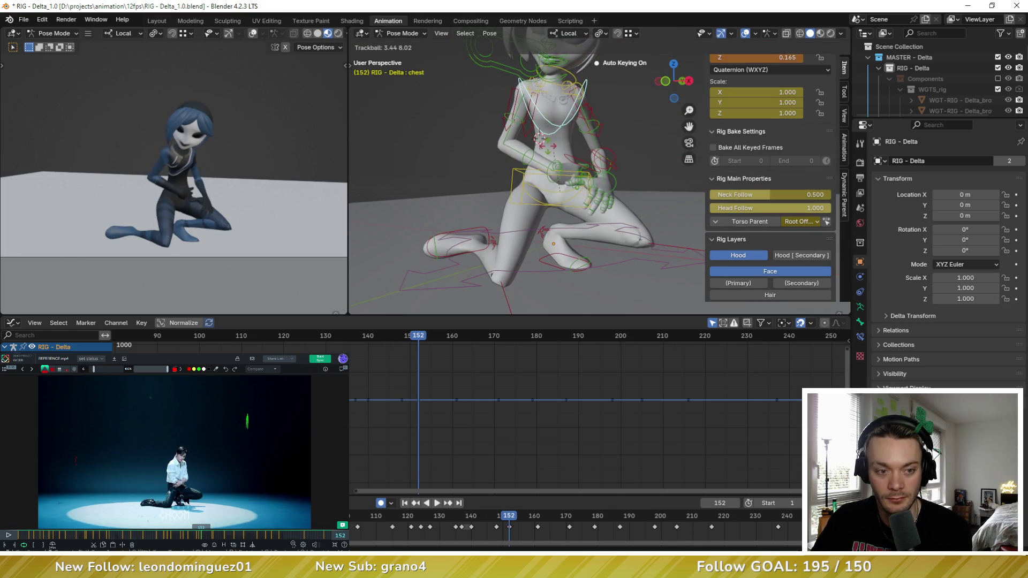
{"action": "left_click", "coordinate": [548, 145]}
{"action": "middle_click_drag", "start_coordinate": [548, 146], "coordinate": [568, 174]}
{"action": "left_click", "coordinate": [595, 184]}
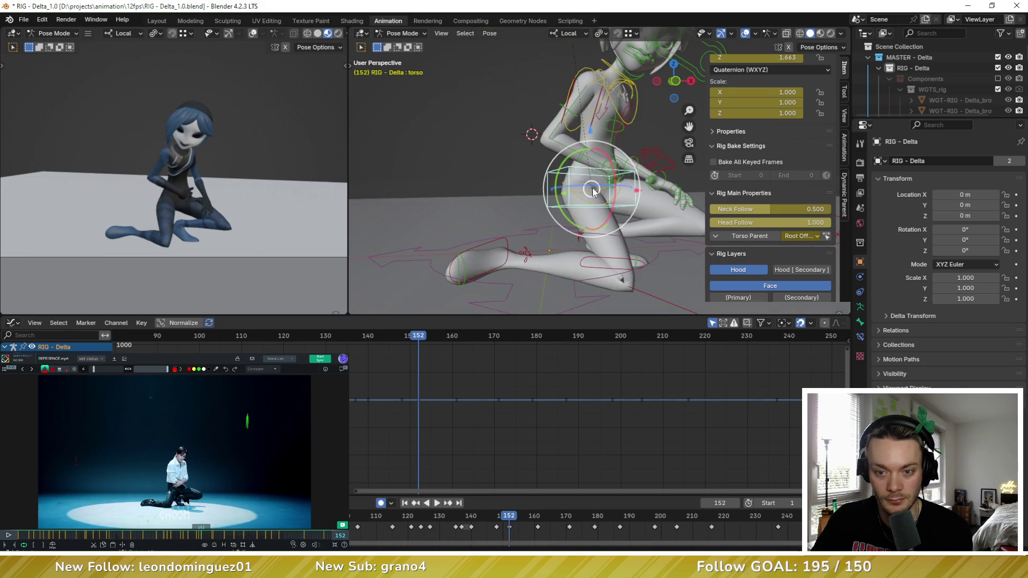
{"action": "key", "text": "g"}
{"action": "left_click", "coordinate": [595, 184]}
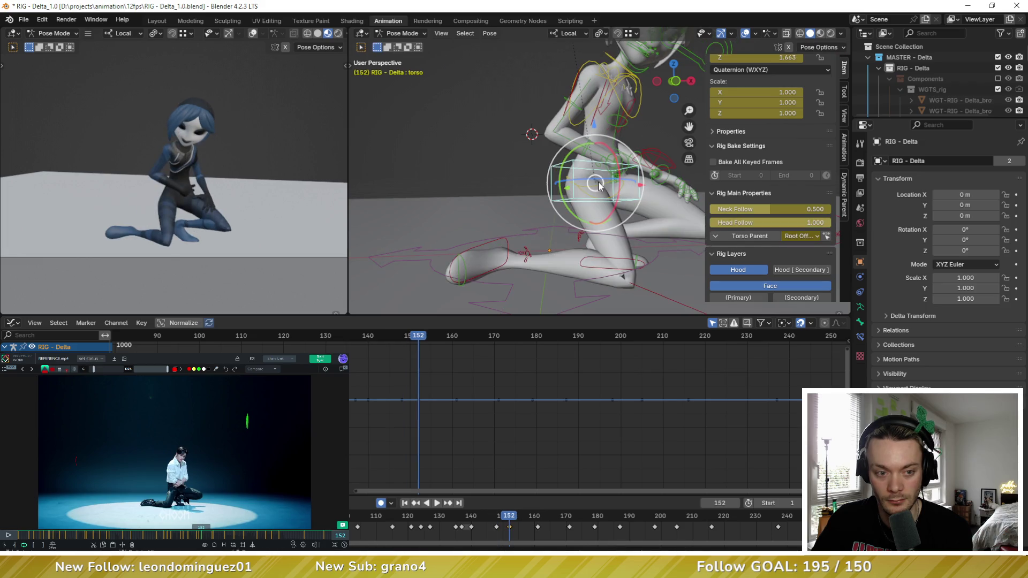
{"action": "mouse_move", "coordinate": [596, 185]}
{"action": "left_mouse_down"}
{"action": "mouse_move", "coordinate": [600, 176]}
{"action": "mouse_move", "coordinate": [602, 191]}
{"action": "left_mouse_up"}
{"action": "key", "text": "i"}
Step: Compare with the key at 161, return to 152, and select hand_fk.R
{"action": "key", "text": "Up"}
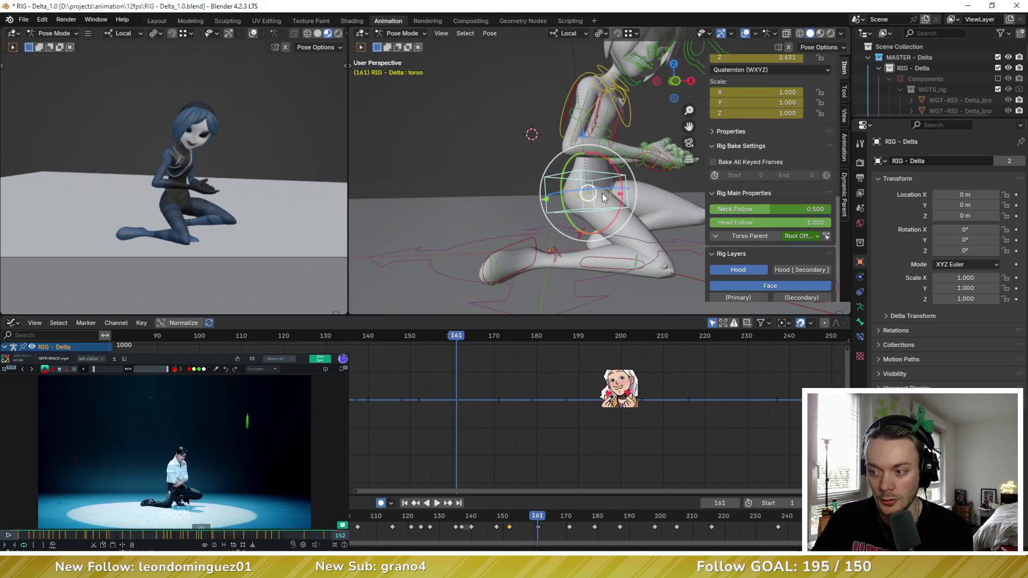
{"action": "middle_click_drag", "start_coordinate": [603, 198], "coordinate": [522, 172]}
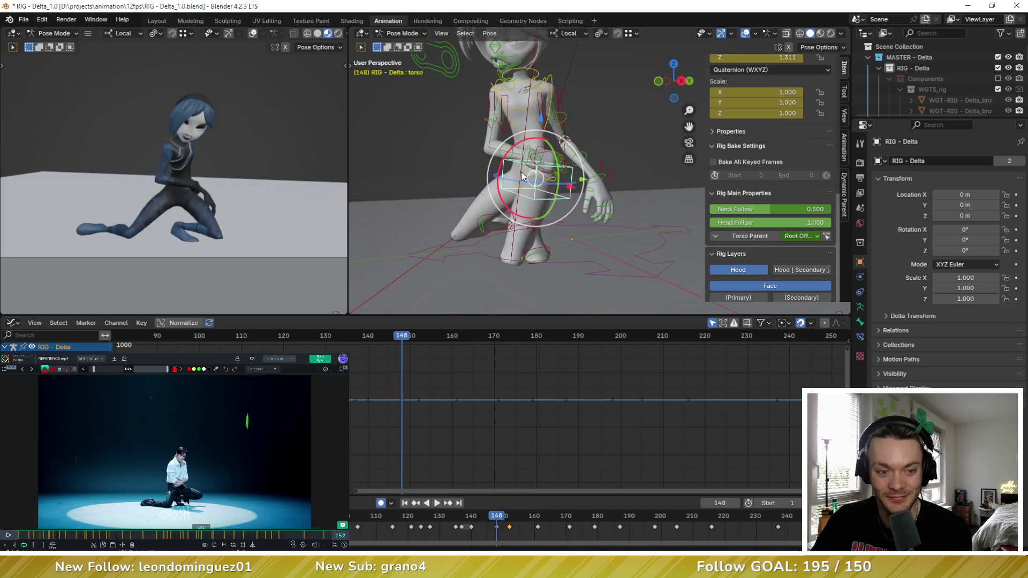
{"action": "key", "text": "Down"}
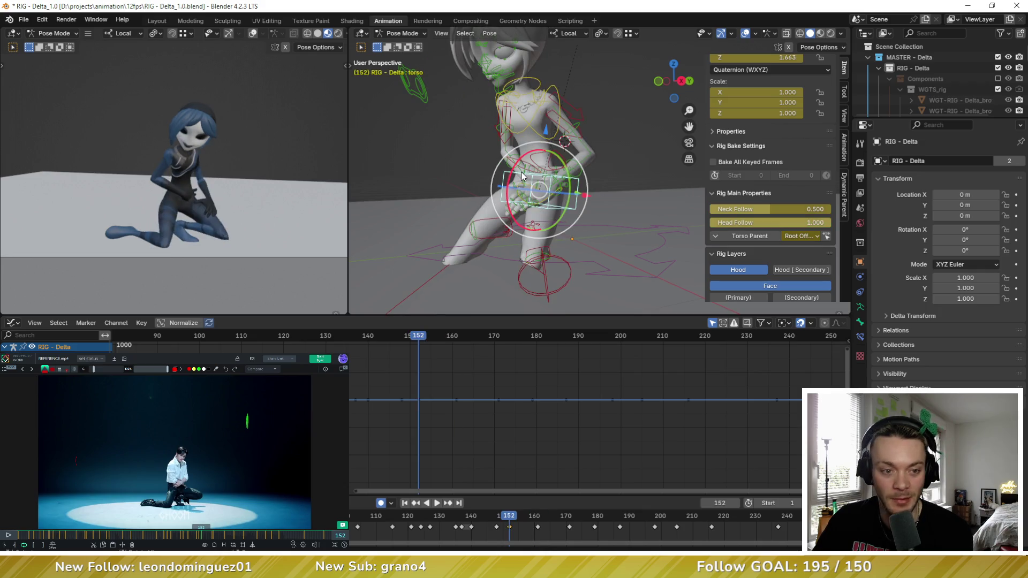
{"action": "scroll", "coordinate": [521, 171], "scroll_direction": "up", "scroll_amount": 4}
{"action": "middle_click_drag", "start_coordinate": [522, 171], "coordinate": [576, 188]}
{"action": "left_click", "coordinate": [581, 194]}
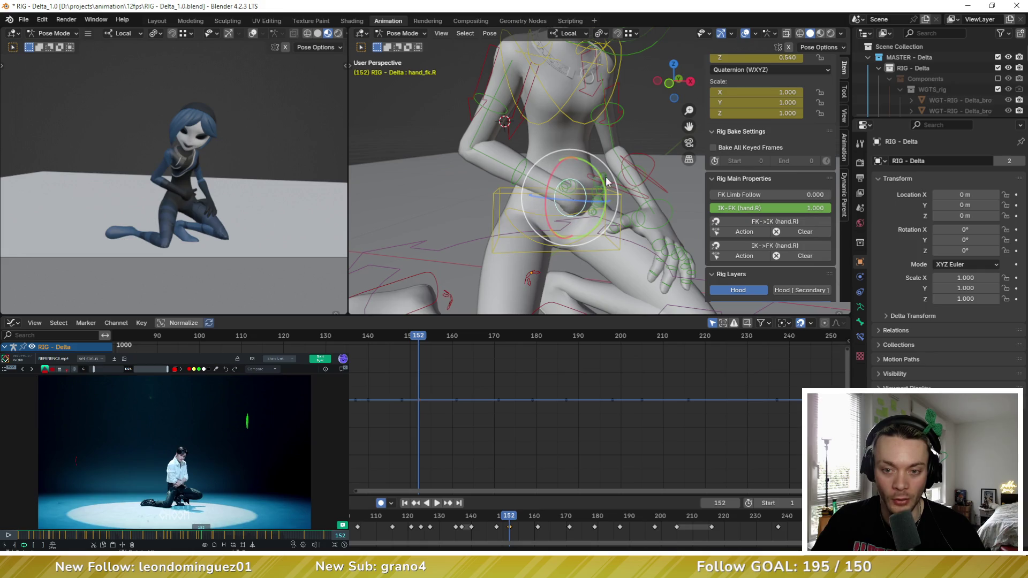
Step: Pose the right arm in FK by rotating the hand, swinging the forearm up and turning the upper arm
{"action": "key", "text": "r"}
{"action": "left_click", "coordinate": [588, 163]}
{"action": "key", "text": "r"}
{"action": "key", "text": "r"}
{"action": "left_click", "coordinate": [567, 184]}
{"action": "left_click", "coordinate": [506, 171]}
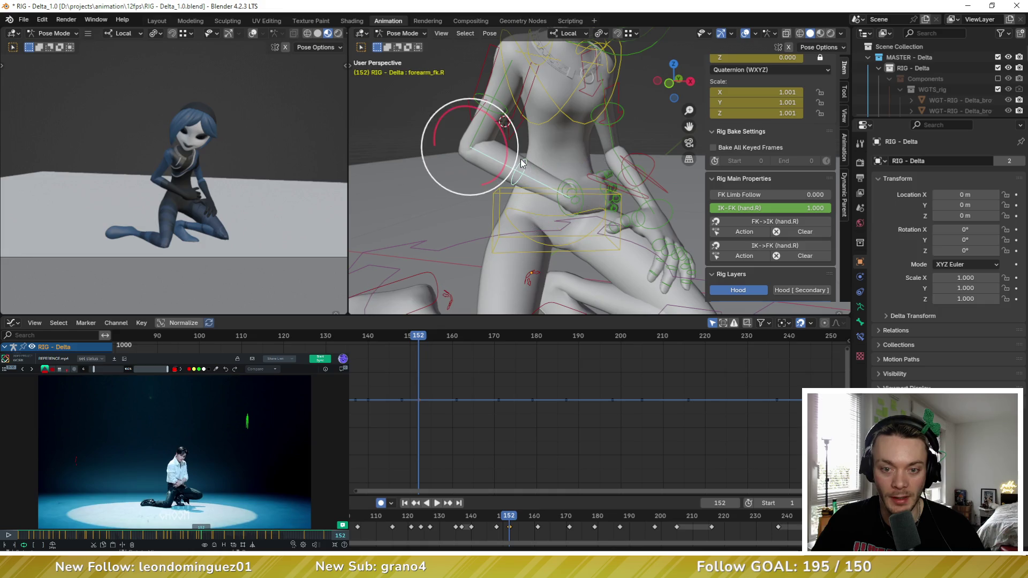
{"action": "left_click_drag", "start_coordinate": [506, 175], "coordinate": [503, 107]}
{"action": "left_click", "coordinate": [501, 105]}
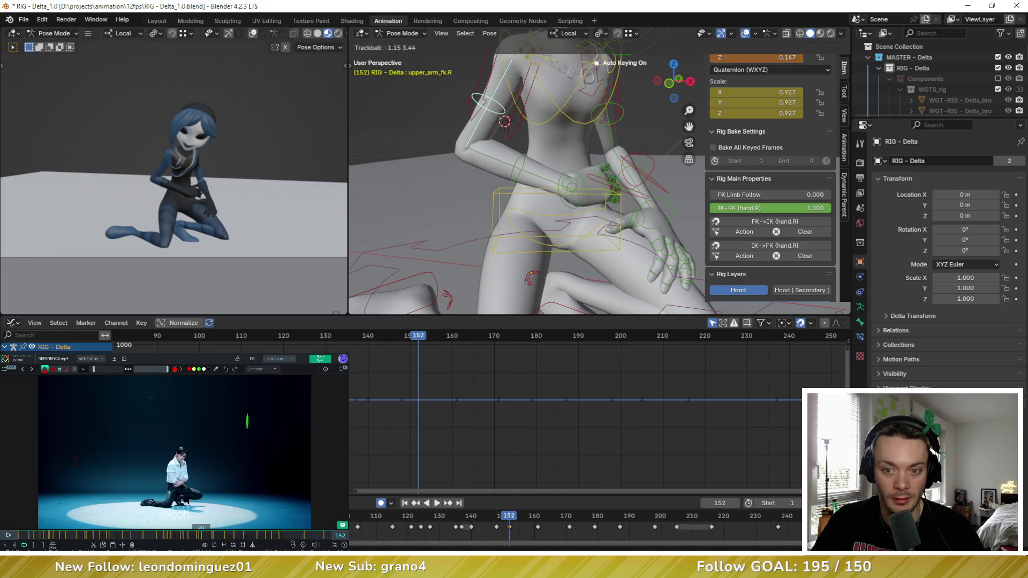
{"action": "key", "text": "r"}
{"action": "key", "text": "r"}
{"action": "left_click", "coordinate": [590, 147]}
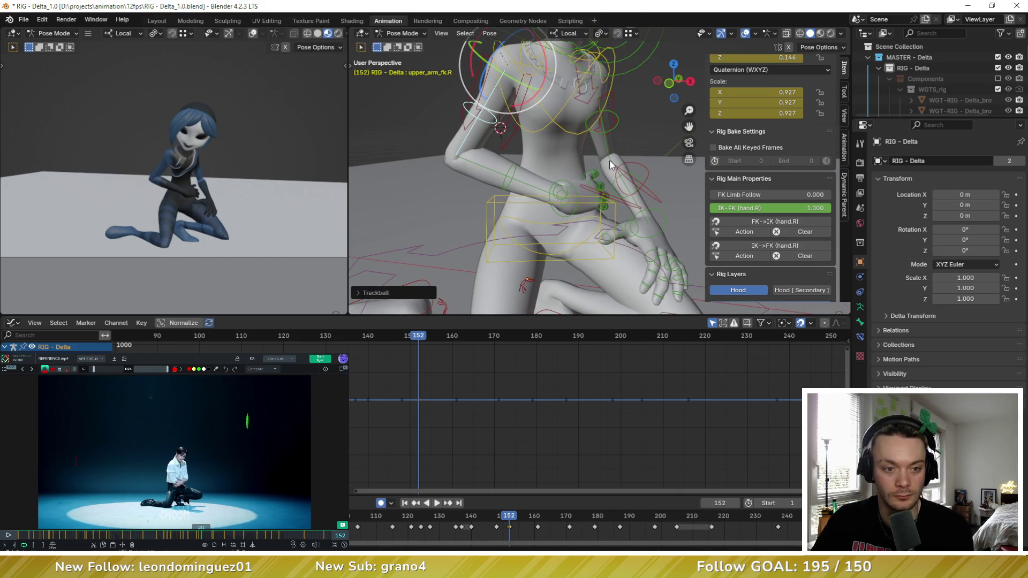
Step: With hand_fk.R selected, snap IK to FK and set the right arm IK-FK (hand.R) blend to 0
{"action": "left_click", "coordinate": [606, 162]}
{"action": "scroll", "coordinate": [584, 163], "scroll_direction": "up", "scroll_amount": 4}
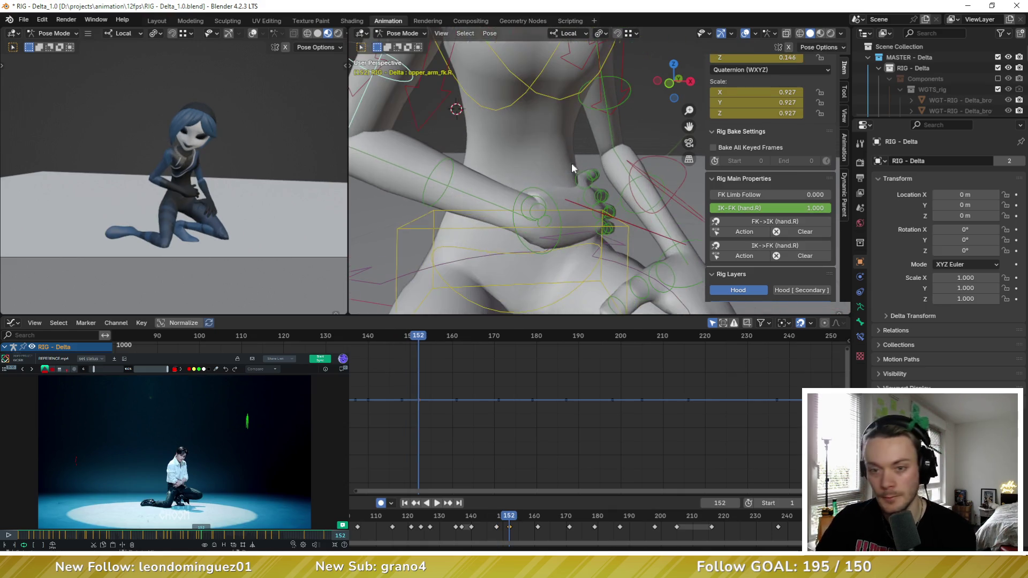
{"action": "scroll", "coordinate": [779, 215], "scroll_direction": "down", "scroll_amount": 1}
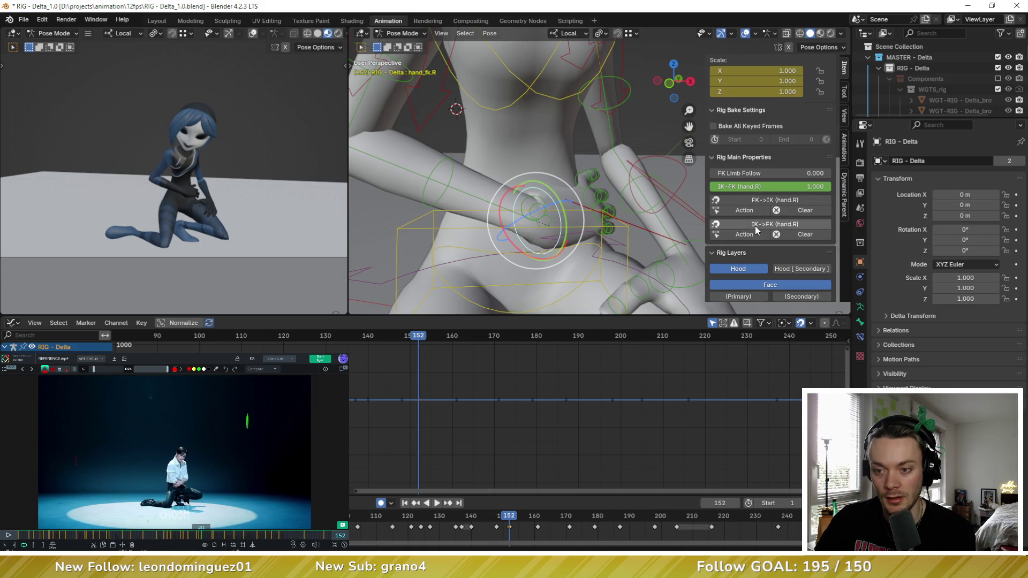
{"action": "left_click", "coordinate": [757, 230]}
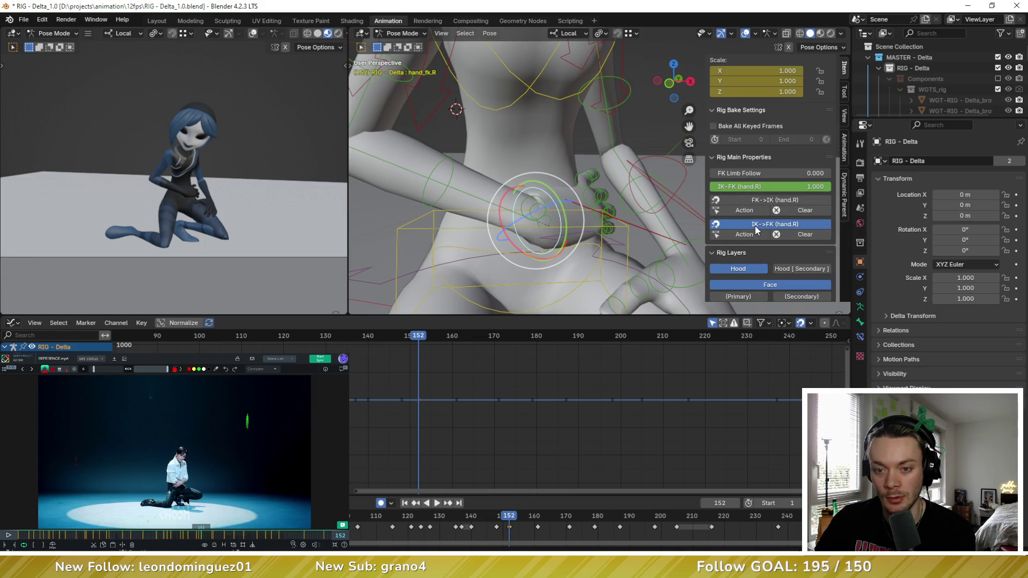
{"action": "left_click_drag", "start_coordinate": [765, 186], "coordinate": [654, 188]}
Step: Move and rotate the hand_ik.R control into a new position at frame 152
{"action": "left_click", "coordinate": [585, 200]}
{"action": "key", "text": "g"}
{"action": "left_click", "coordinate": [566, 153]}
{"action": "left_click_drag", "start_coordinate": [566, 153], "coordinate": [573, 161]}
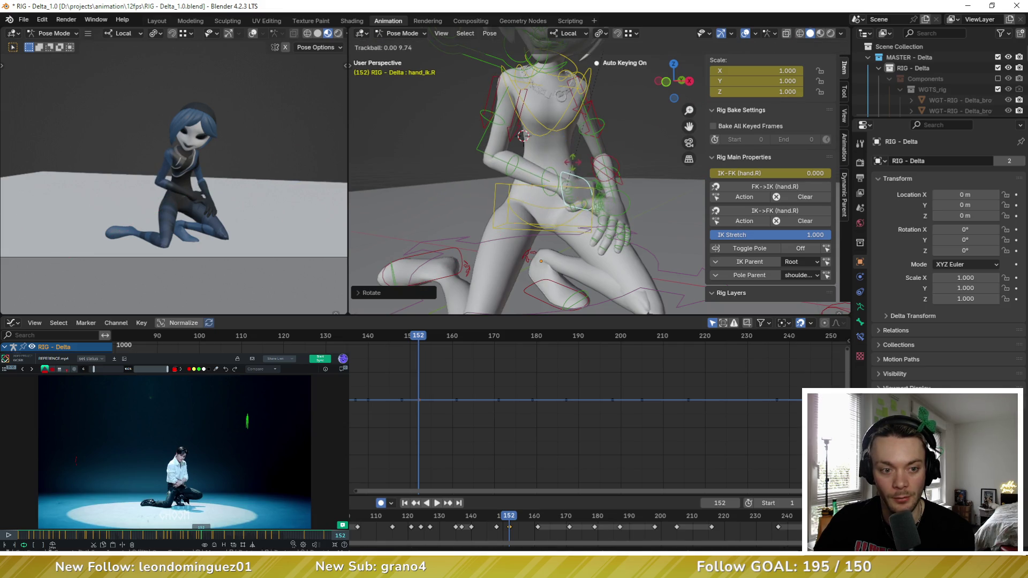
Step: Finish rotating and placing the right hand IK control, then check it from the side
{"action": "left_click", "coordinate": [571, 185]}
{"action": "key", "text": "g"}
{"action": "left_click", "coordinate": [570, 187]}
{"action": "mouse_move", "coordinate": [569, 188]}
{"action": "middle_mouse_down"}
{"action": "mouse_move", "coordinate": [618, 160]}
{"action": "mouse_move", "coordinate": [597, 195]}
{"action": "middle_mouse_up"}
Step: Move the right upper arm IK control and twist it on its local Y axis
{"action": "left_click", "coordinate": [612, 163]}
{"action": "key", "text": "g"}
{"action": "left_click", "coordinate": [616, 163]}
{"action": "key", "text": "r"}
{"action": "key", "text": "y"}
{"action": "key", "text": "y"}
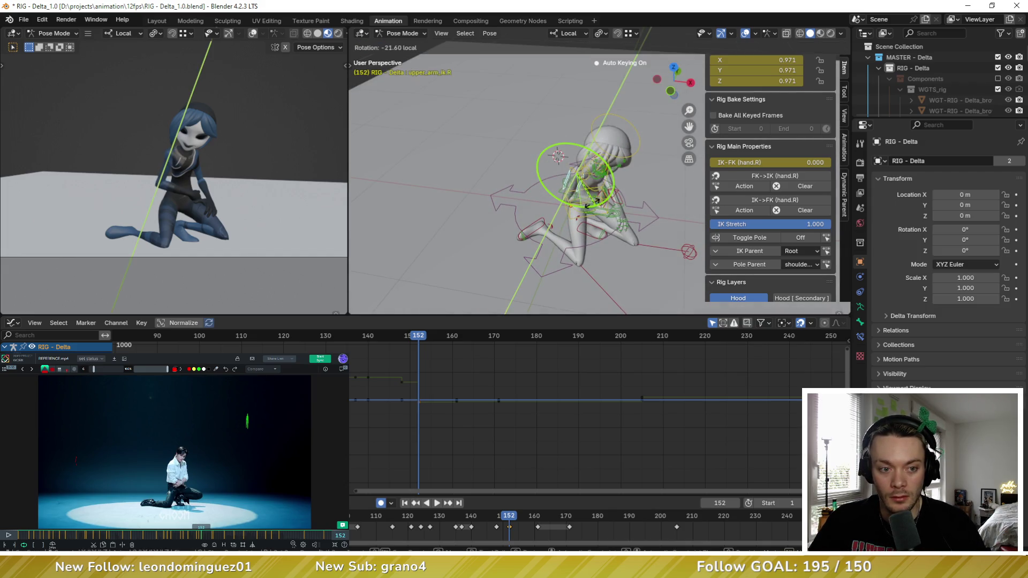
{"action": "left_click", "coordinate": [592, 203]}
{"action": "middle_click_drag", "start_coordinate": [591, 202], "coordinate": [525, 152]}
{"action": "left_click_drag", "start_coordinate": [525, 153], "coordinate": [540, 151]}
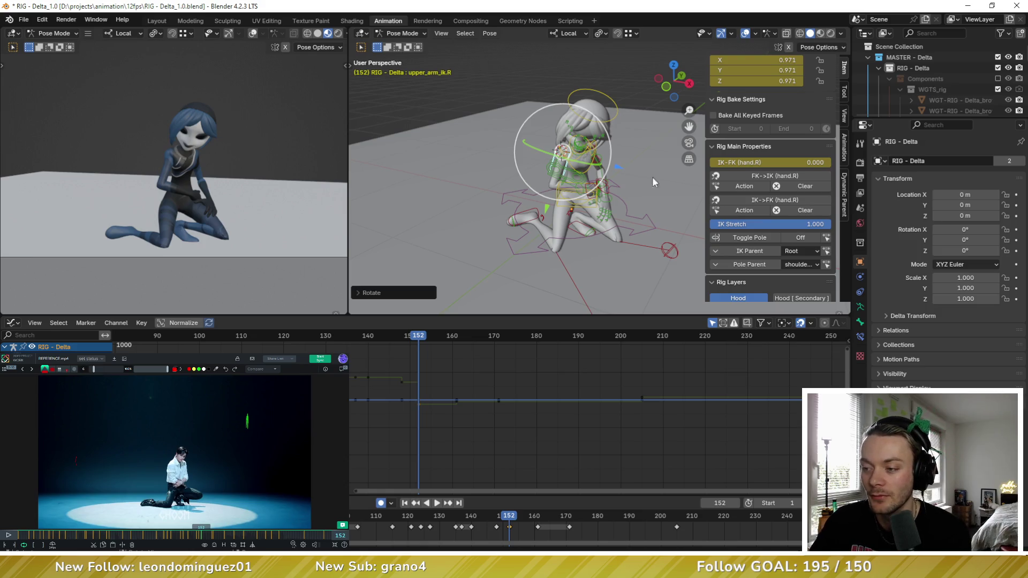
{"action": "middle_click_drag", "start_coordinate": [625, 172], "coordinate": [600, 182]}
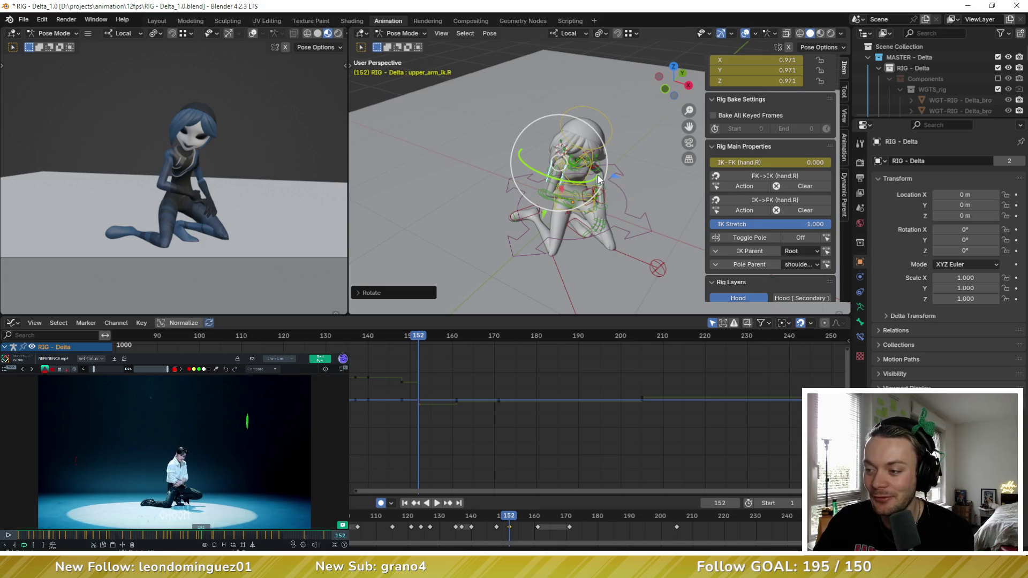
{"action": "mouse_move", "coordinate": [598, 178]}
{"action": "middle_mouse_down"}
{"action": "mouse_move", "coordinate": [571, 175]}
{"action": "mouse_move", "coordinate": [503, 211]}
{"action": "middle_mouse_up"}
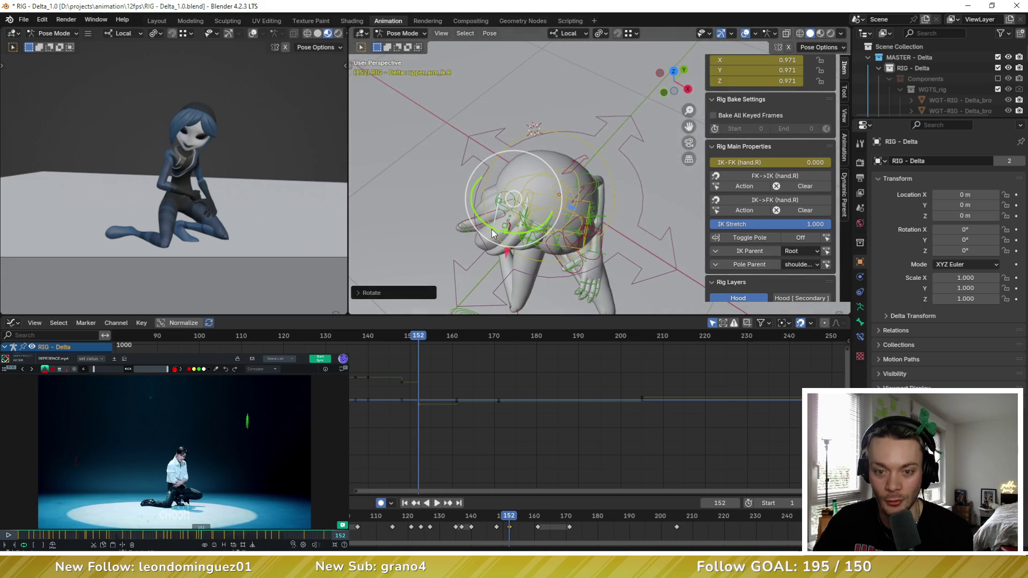
{"action": "left_click_drag", "start_coordinate": [490, 225], "coordinate": [488, 220]}
{"action": "middle_click_drag", "start_coordinate": [488, 220], "coordinate": [527, 150]}
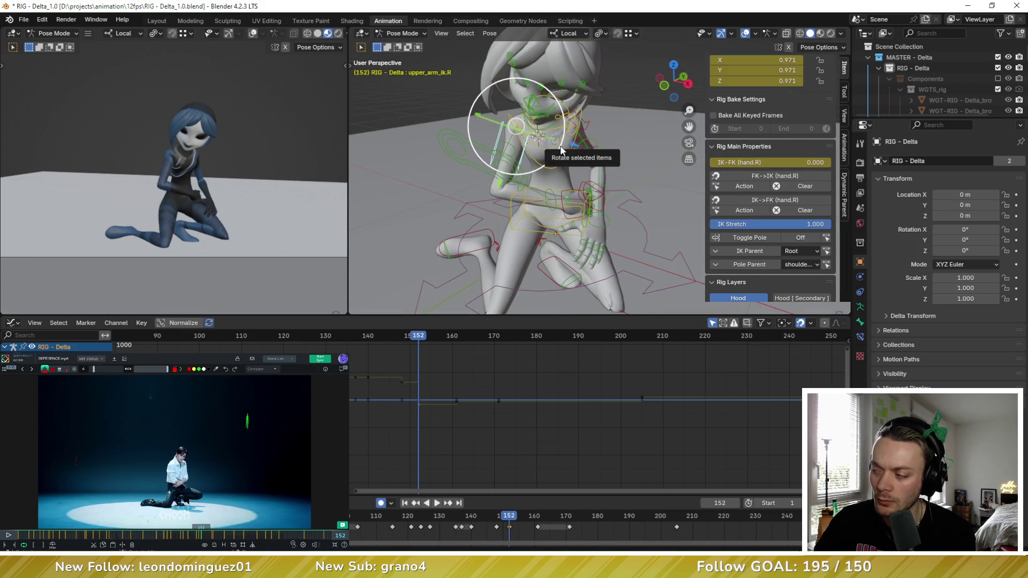
Step: Play back the animation to check the motion and return to the keyframe at 152
{"action": "key", "text": "space"}
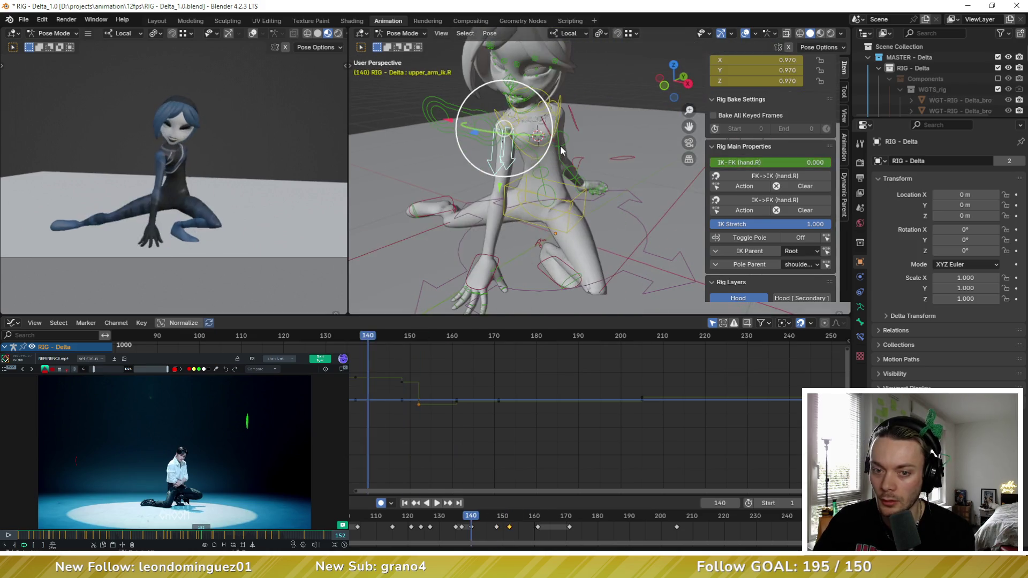
{"action": "key", "text": "Escape"}
{"action": "key", "text": "space"}
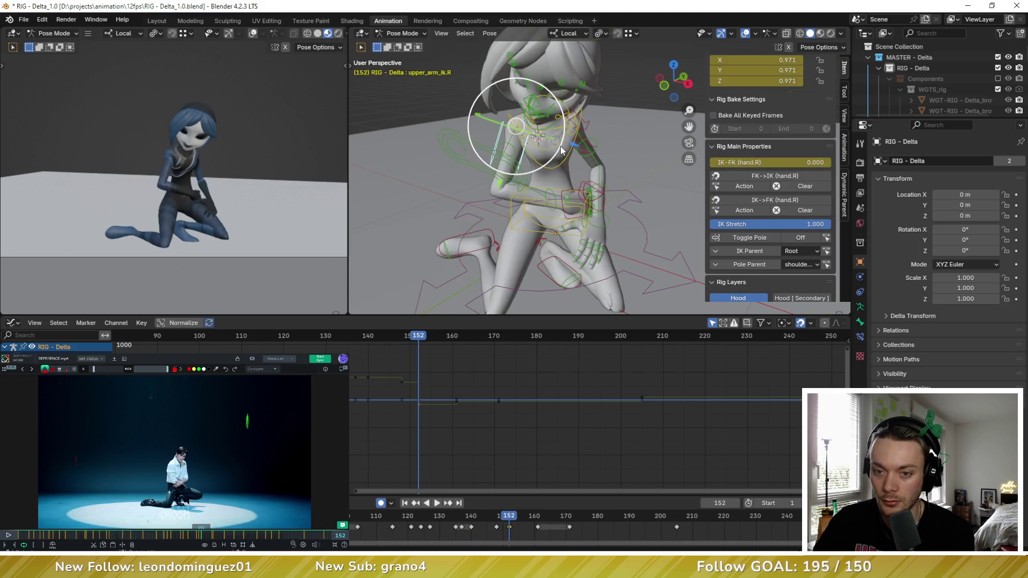
{"action": "key", "text": "space"}
{"action": "key", "text": "Up"}
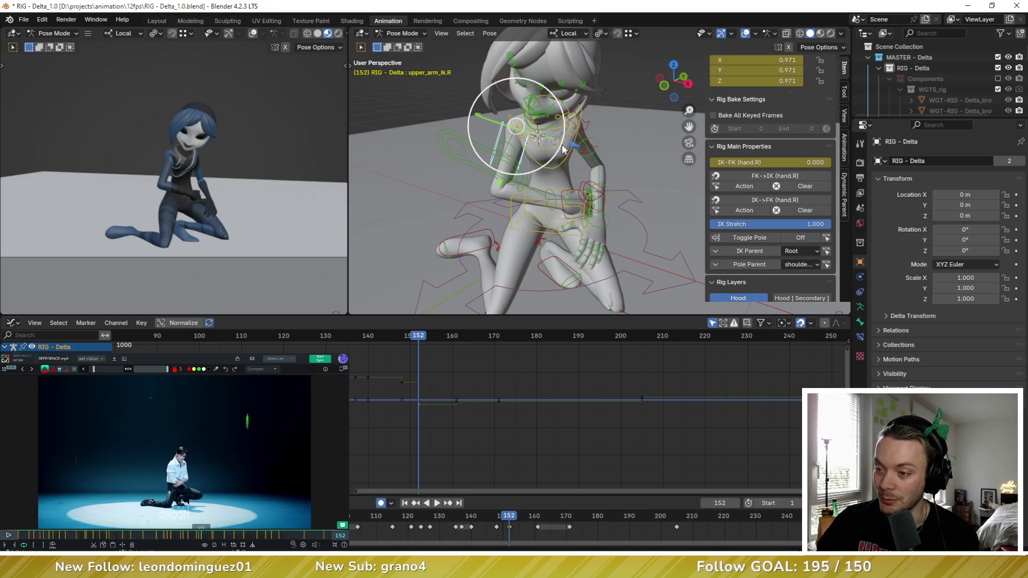
{"action": "mouse_move", "coordinate": [507, 155]}
{"action": "middle_mouse_down"}
{"action": "mouse_move", "coordinate": [500, 165]}
{"action": "mouse_move", "coordinate": [553, 157]}
{"action": "mouse_move", "coordinate": [591, 187]}
{"action": "middle_mouse_up"}
Step: Drag the right hand IK control into a new position at frame 152
{"action": "left_click", "coordinate": [591, 186]}
{"action": "mouse_move", "coordinate": [571, 190]}
{"action": "left_mouse_down"}
{"action": "mouse_move", "coordinate": [557, 200]}
{"action": "mouse_move", "coordinate": [610, 200]}
{"action": "mouse_move", "coordinate": [584, 202]}
{"action": "left_mouse_up"}
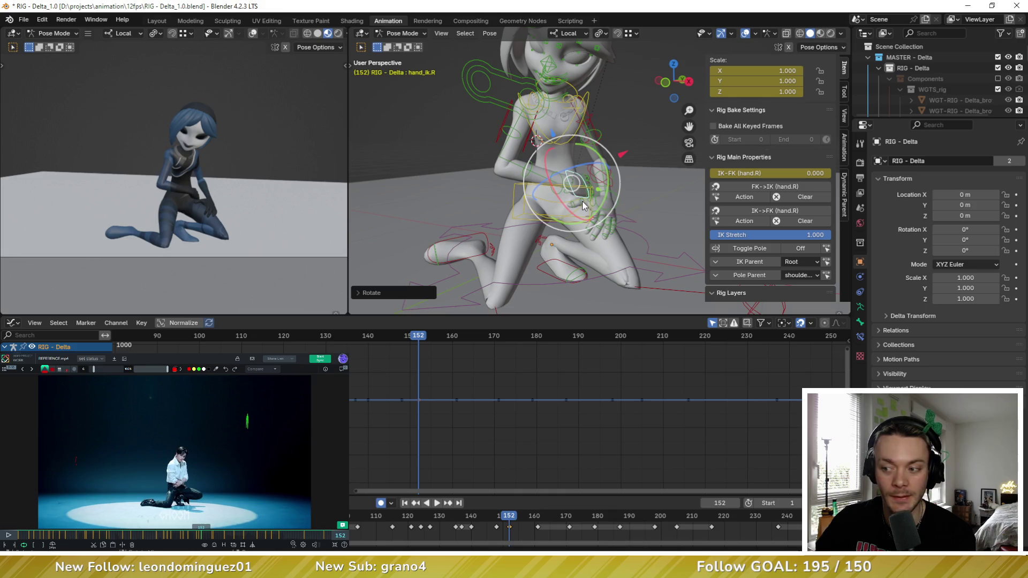
{"action": "key", "text": "ctrl+z"}
{"action": "key", "text": "ctrl+shift+z"}
{"action": "left_click", "coordinate": [593, 192]}
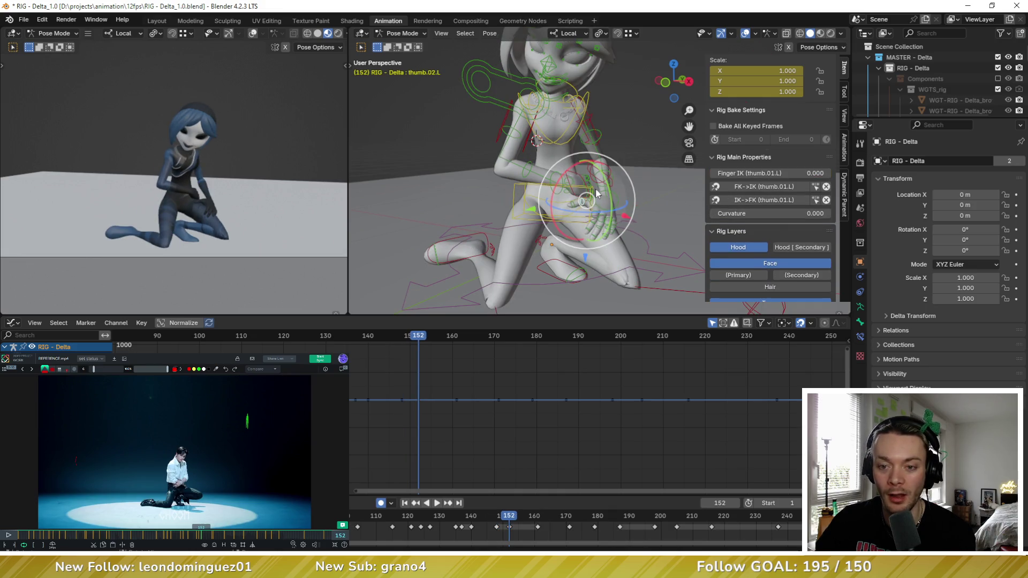
{"action": "left_click", "coordinate": [573, 172]}
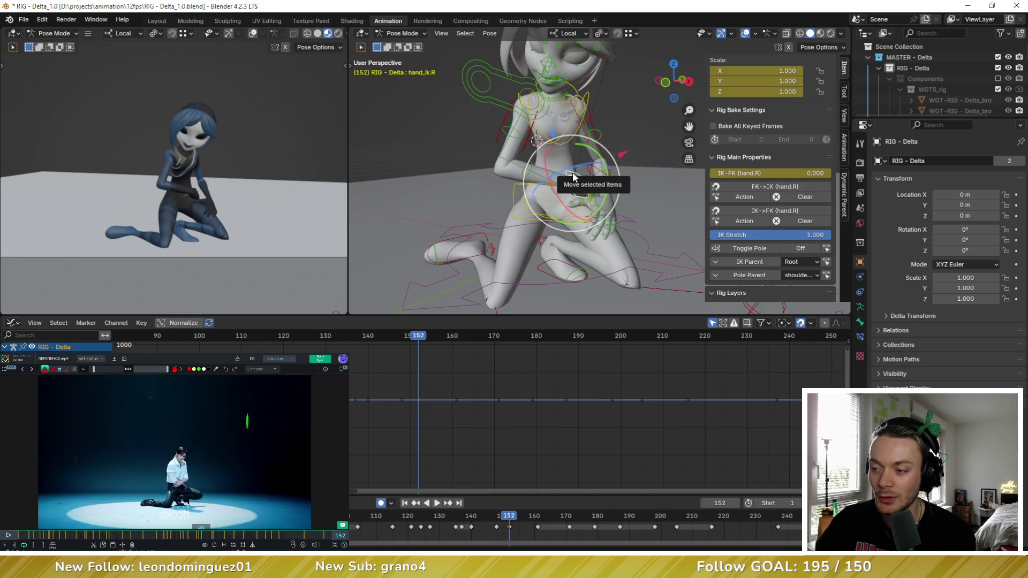
{"action": "scroll", "coordinate": [573, 172], "scroll_direction": "up", "scroll_amount": 3}
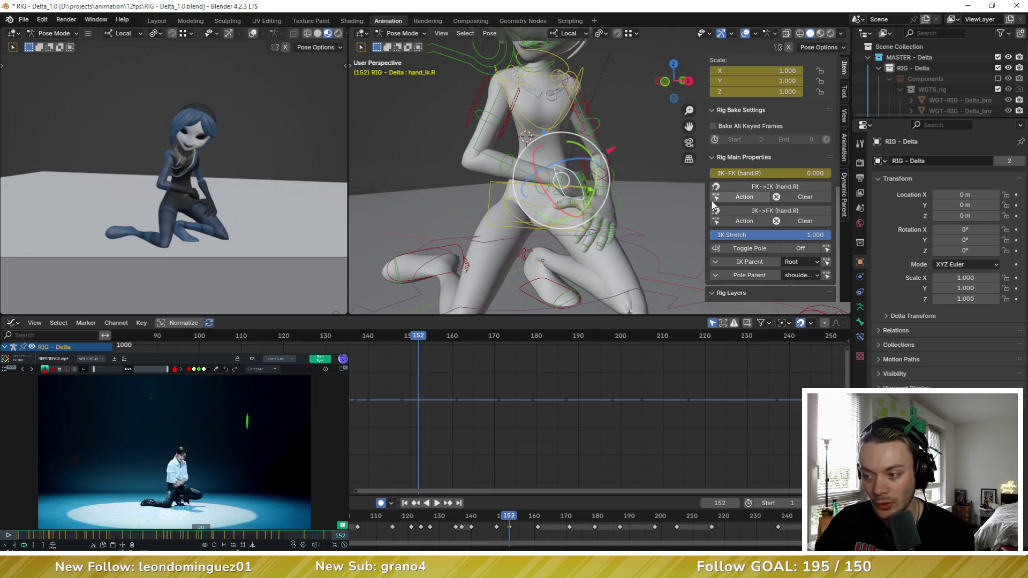
Step: Key IK-FK (hand.R) at 1.000, compare frames 148 and 152, and rotate the hand slightly
{"action": "left_click", "coordinate": [770, 187]}
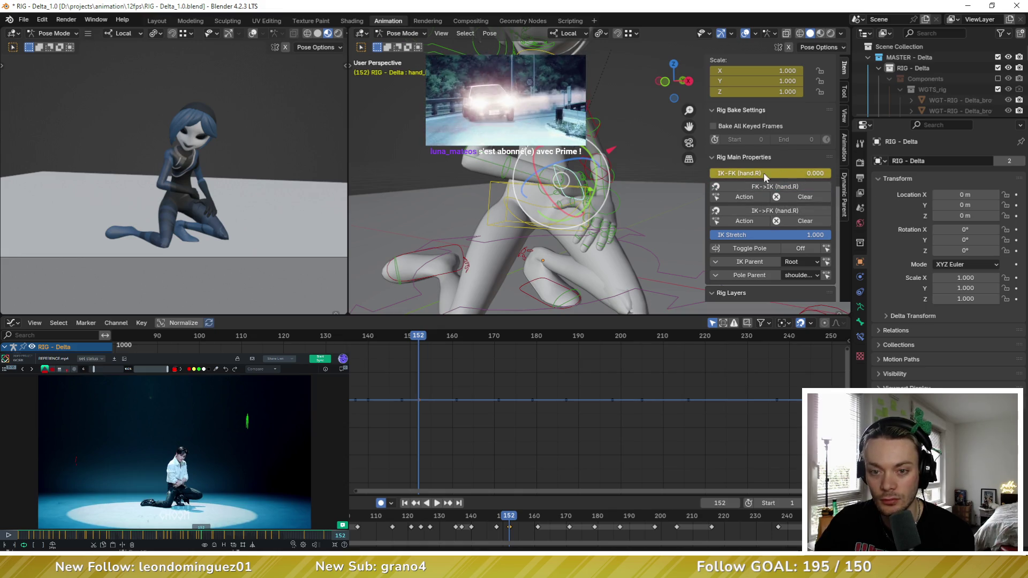
{"action": "key", "text": "i"}
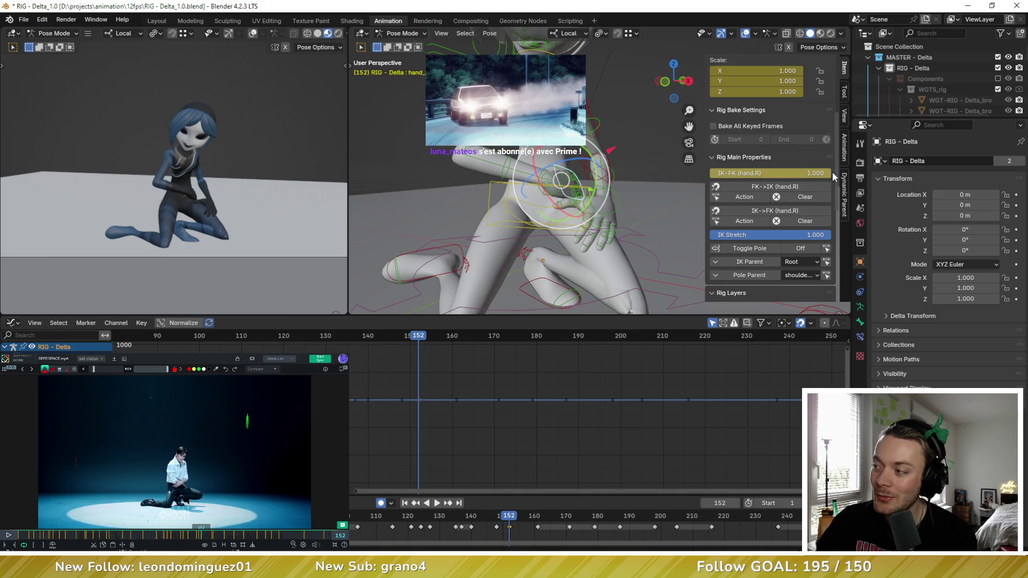
{"action": "middle_click_drag", "start_coordinate": [474, 204], "coordinate": [496, 181]}
{"action": "key", "text": "Left"}
{"action": "key", "text": "Left"}
{"action": "key", "text": "Left"}
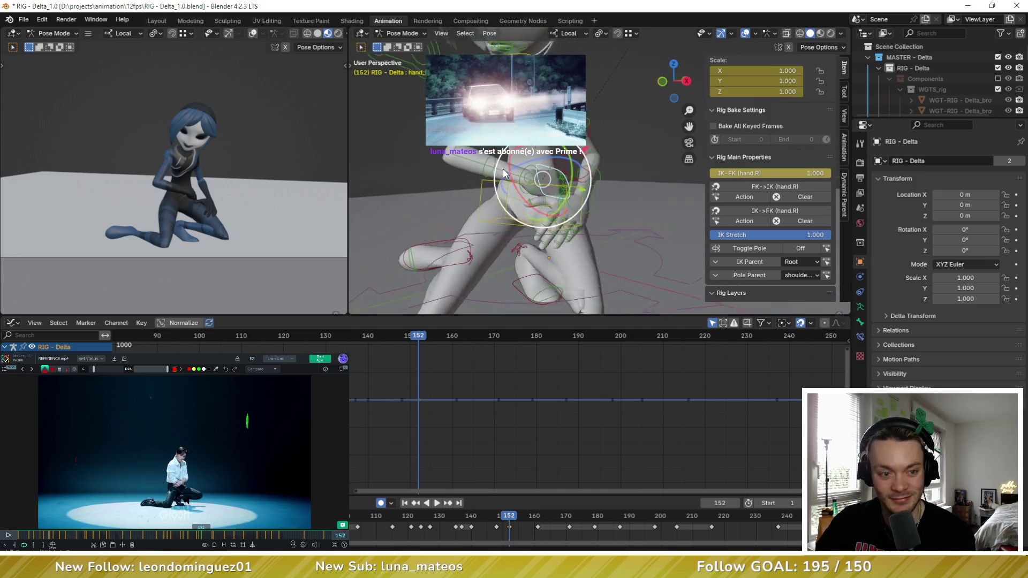
{"action": "key", "text": "Right"}
{"action": "key", "text": "Right"}
{"action": "key", "text": "Right"}
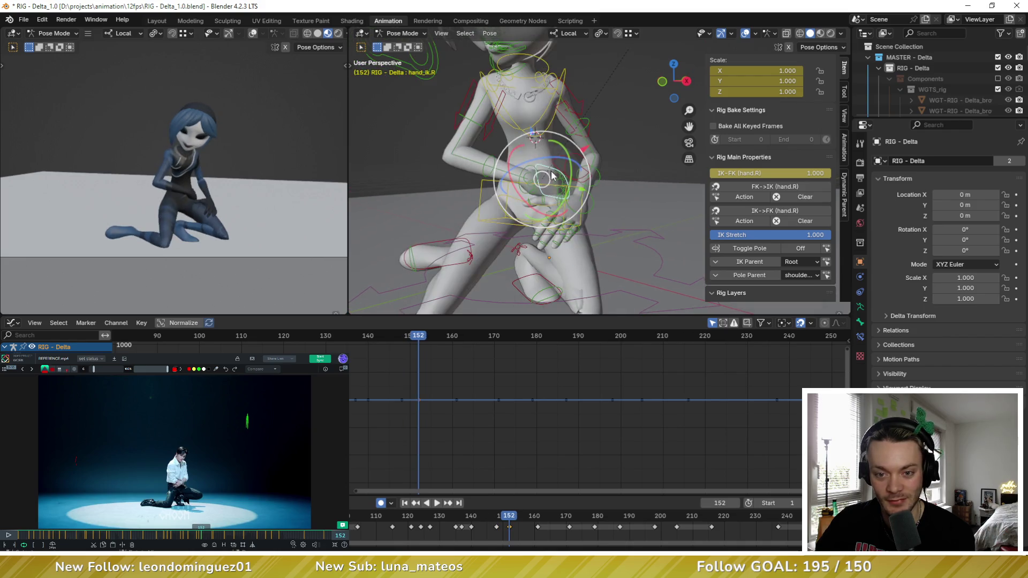
{"action": "mouse_move", "coordinate": [562, 182]}
{"action": "middle_mouse_down"}
{"action": "mouse_move", "coordinate": [512, 181]}
{"action": "mouse_move", "coordinate": [552, 198]}
{"action": "middle_mouse_up"}
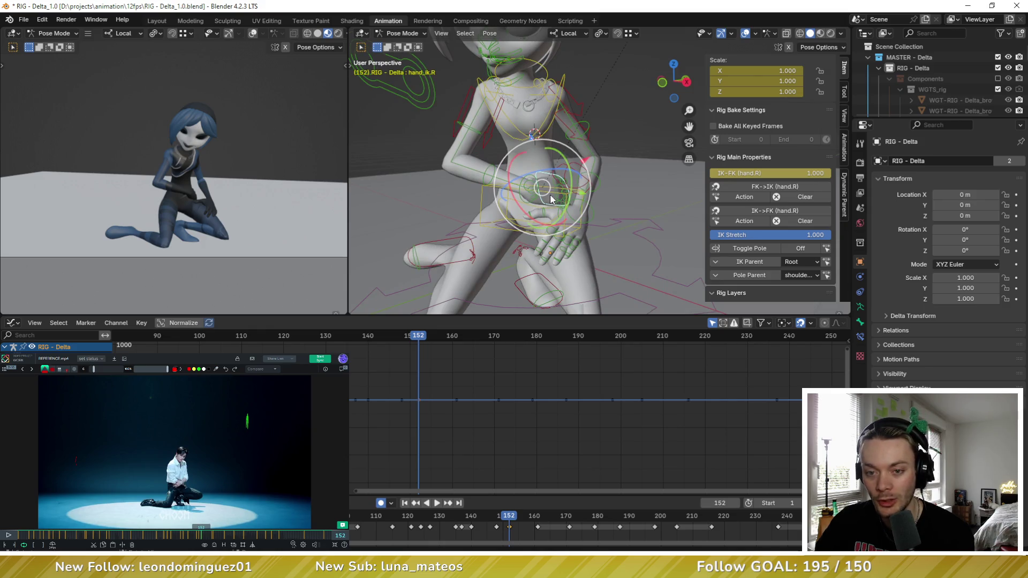
{"action": "left_click_drag", "start_coordinate": [554, 203], "coordinate": [546, 207]}
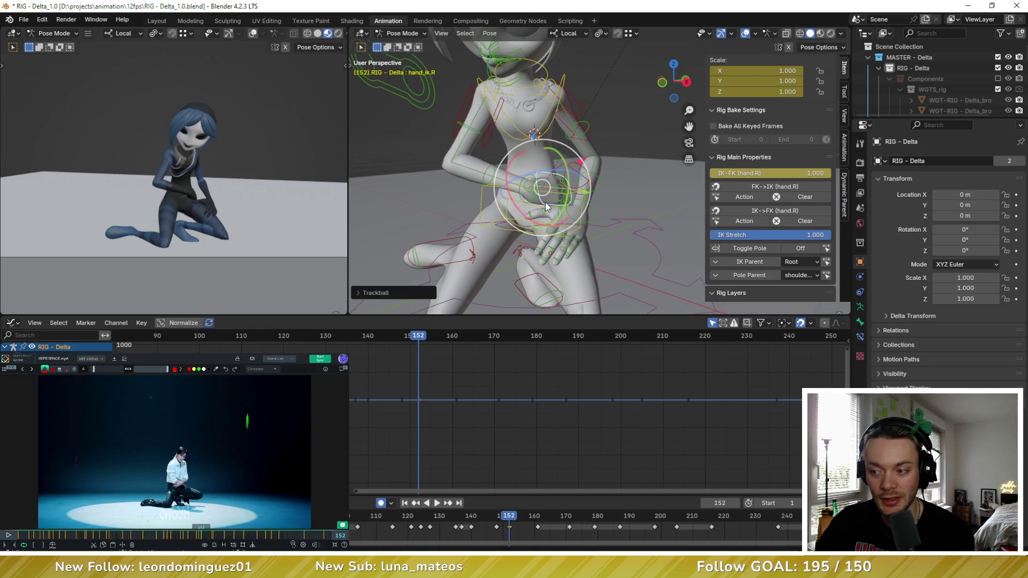
{"action": "key", "text": "Up"}
{"action": "key", "text": "Down"}
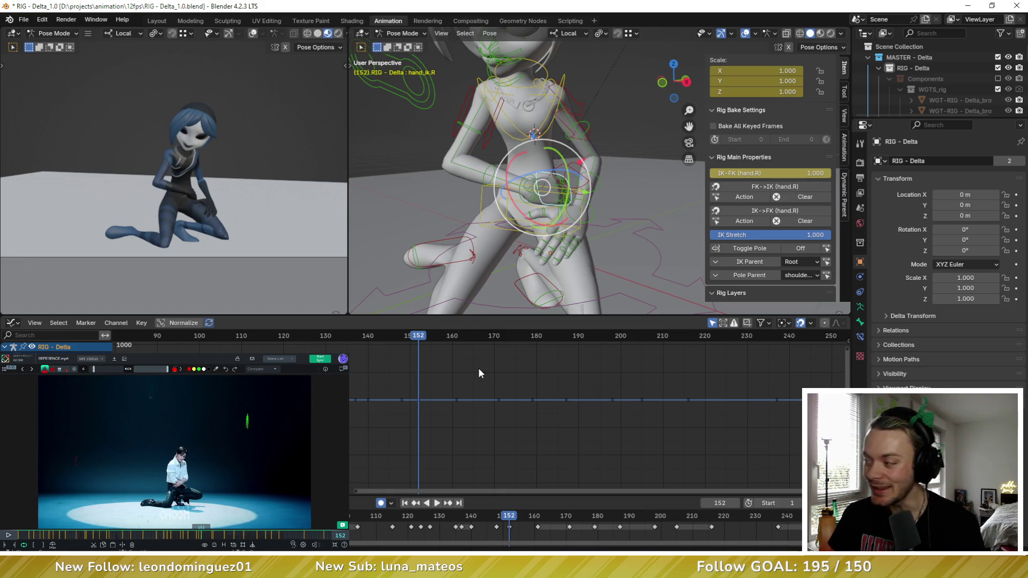
{"action": "key", "text": "Down"}
{"action": "key", "text": "Down"}
{"action": "key", "text": "Up"}
{"action": "key", "text": "Up"}
{"action": "key", "text": "Down"}
{"action": "key", "text": "Up"}
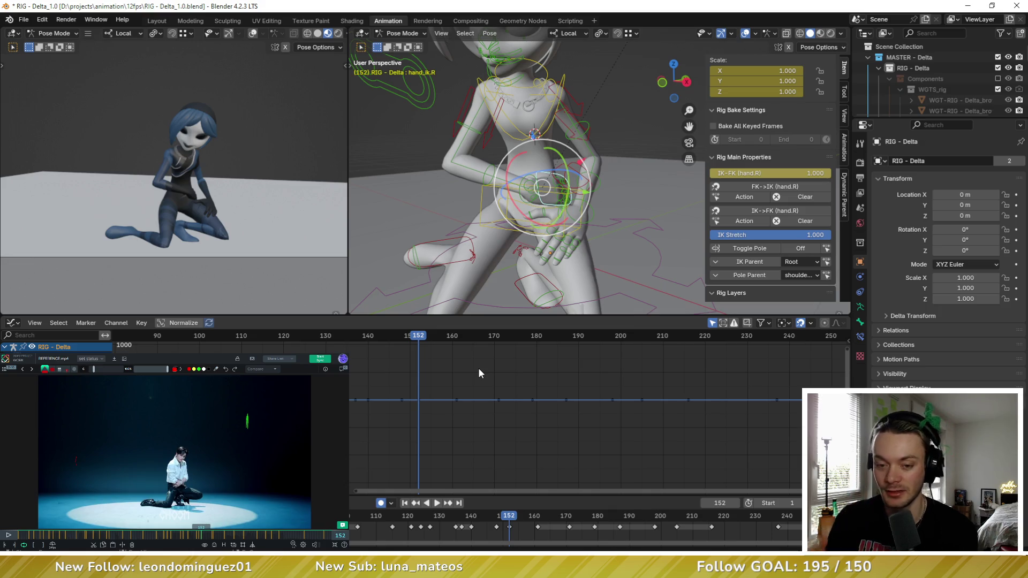
{"action": "key", "text": "ctrl+z"}
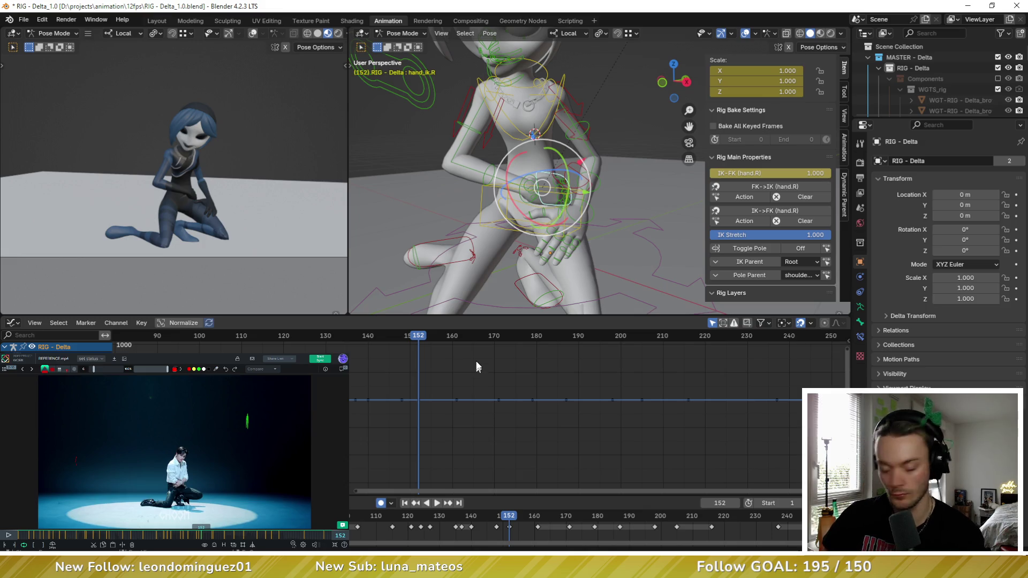
{"action": "middle_click_drag", "start_coordinate": [589, 161], "coordinate": [585, 119]}
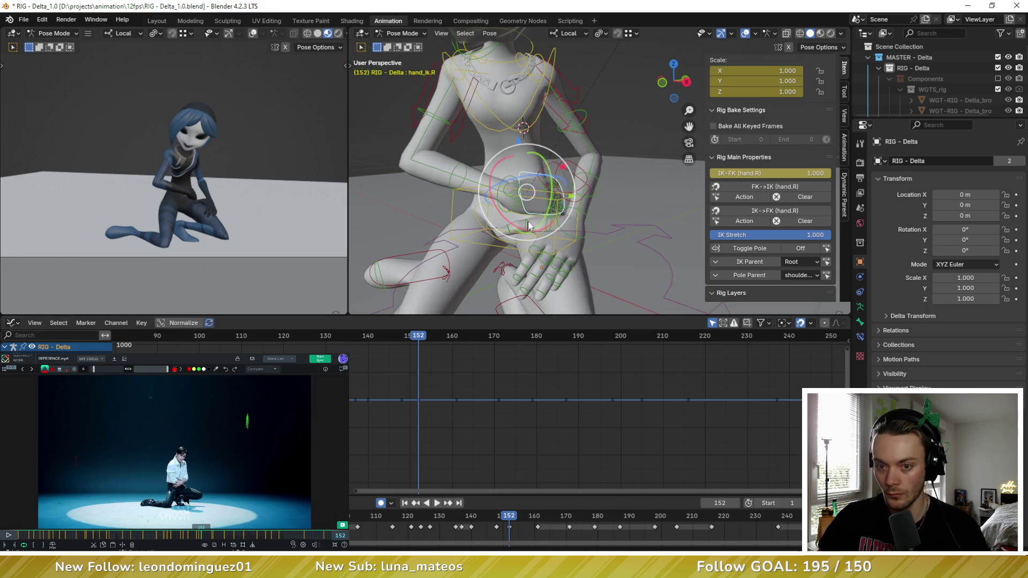
{"action": "left_click", "coordinate": [589, 217]}
{"action": "middle_click_drag", "start_coordinate": [589, 217], "coordinate": [577, 199]}
{"action": "scroll", "coordinate": [583, 185], "scroll_direction": "up", "scroll_amount": 4}
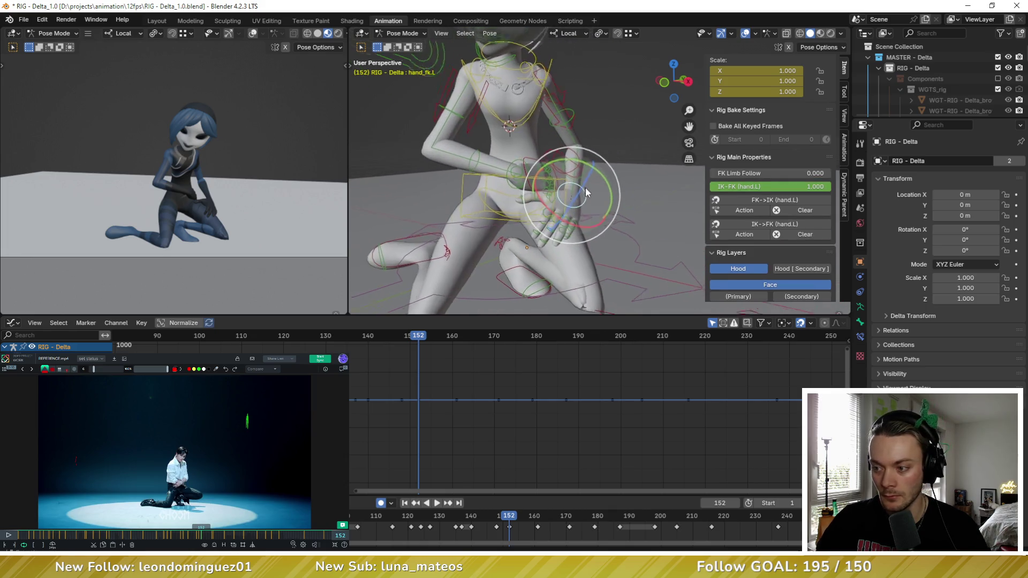
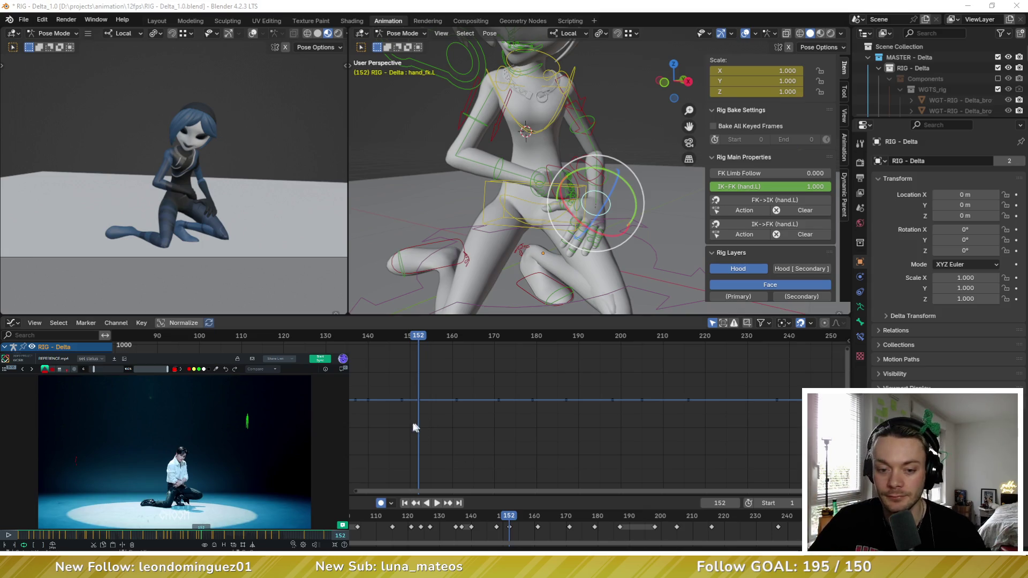
Step: Play the animation and step between keyframes 148, 161 and 152 to review the motion
{"action": "middle_click_drag", "start_coordinate": [457, 376], "coordinate": [442, 396]}
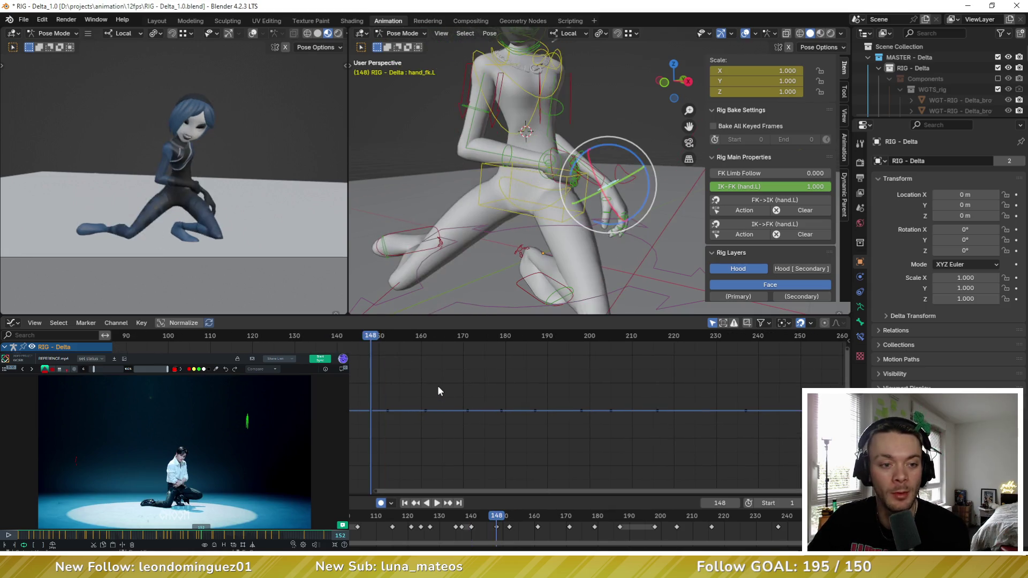
{"action": "key", "text": "space"}
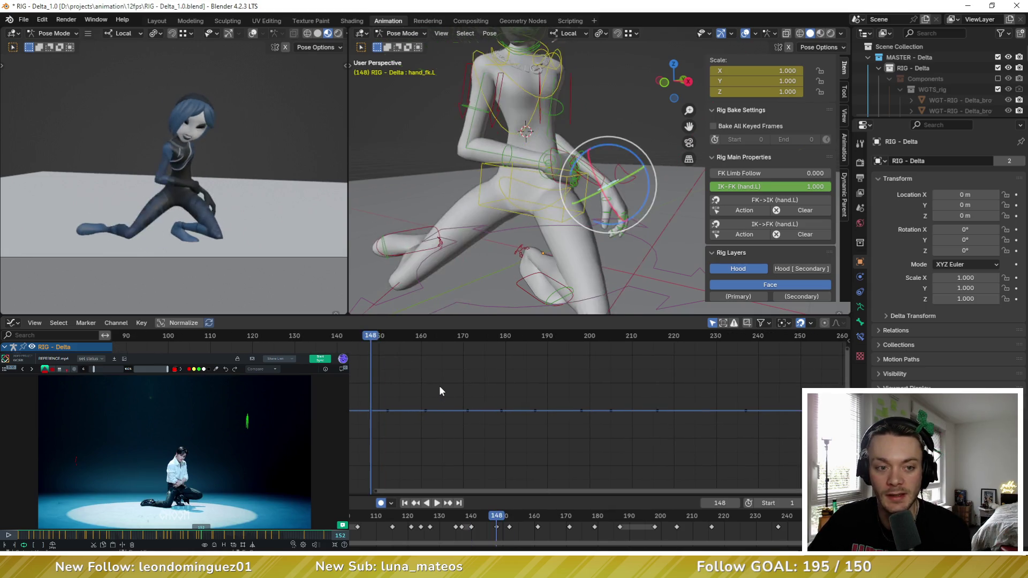
{"action": "key", "text": "Escape"}
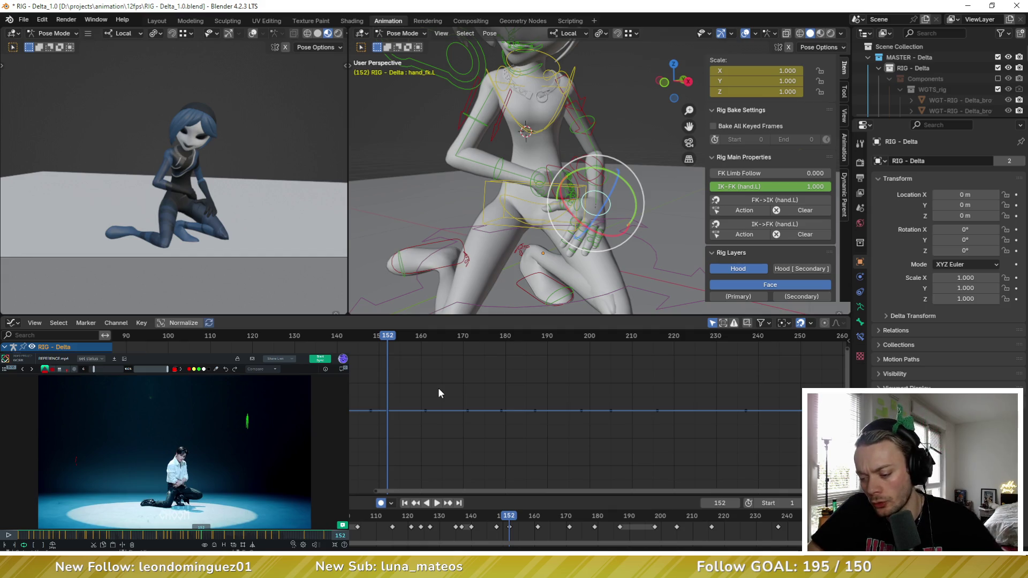
{"action": "key", "text": "Down"}
{"action": "key", "text": "Up"}
{"action": "key", "text": "Up"}
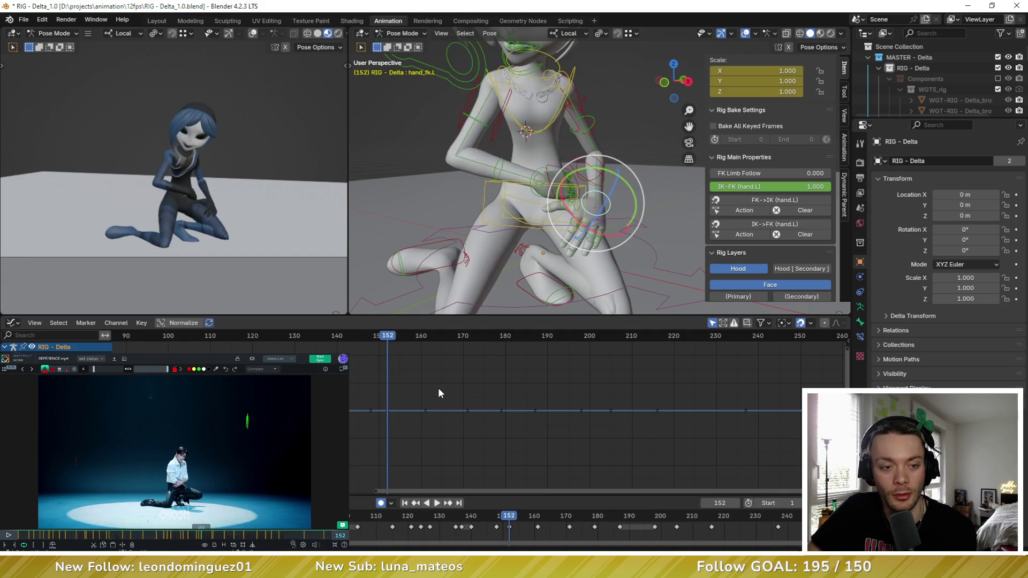
{"action": "key", "text": "Down"}
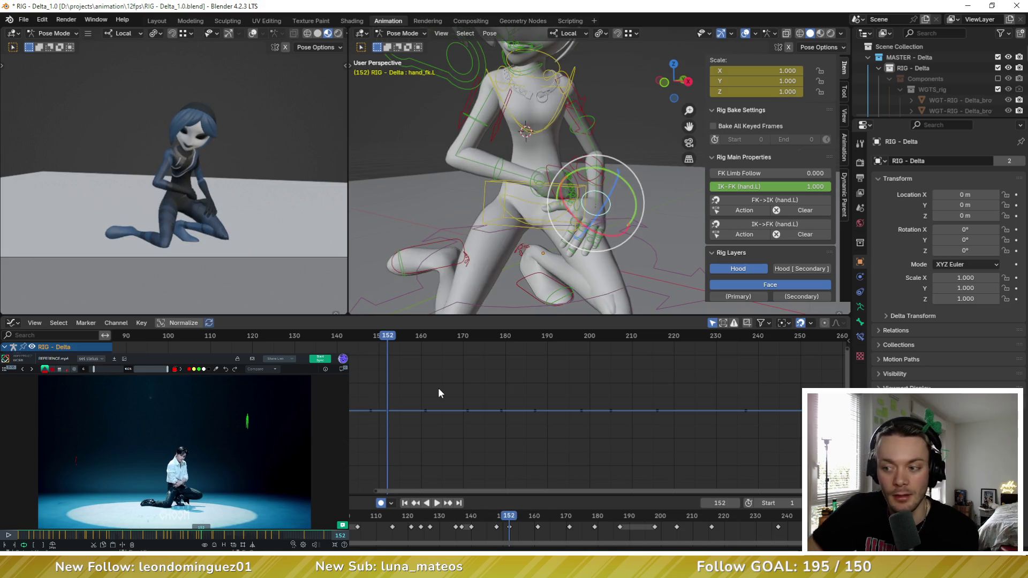
Step: Rotate the left forearm control at frame 152
{"action": "left_click", "coordinate": [557, 187]}
{"action": "key", "text": "r"}
{"action": "key", "text": "r"}
{"action": "mouse_move", "coordinate": [535, 161]}
{"action": "middle_mouse_down"}
{"action": "mouse_move", "coordinate": [479, 209]}
{"action": "mouse_move", "coordinate": [515, 210]}
{"action": "middle_mouse_up"}
{"action": "scroll", "coordinate": [479, 209], "scroll_direction": "up", "scroll_amount": 3}
Step: Clear the left thumb base bone's transform with Pose > Clear Transform
{"action": "left_click", "coordinate": [515, 209]}
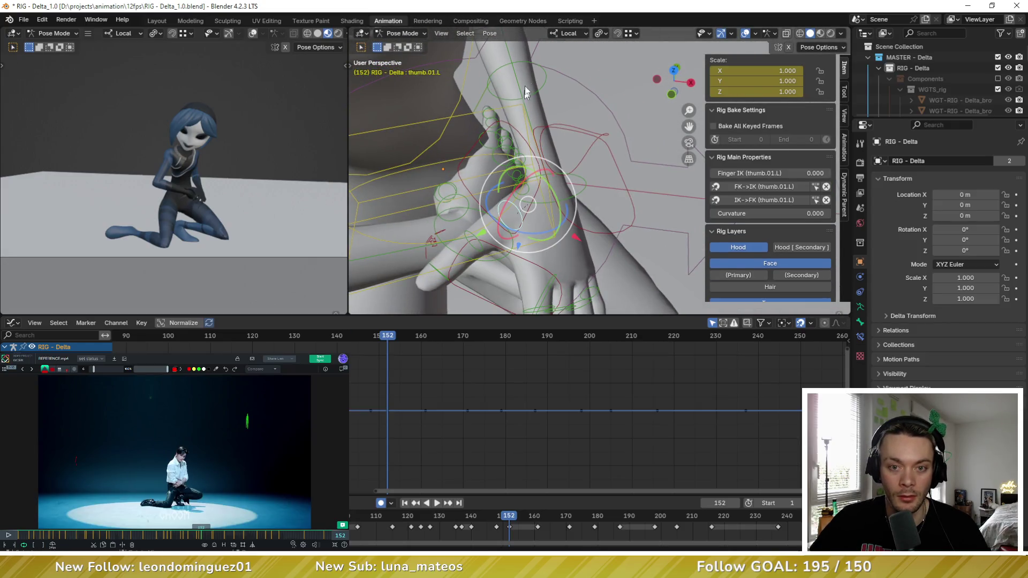
{"action": "left_click", "coordinate": [490, 33]}
{"action": "mouse_move", "coordinate": [523, 66]}
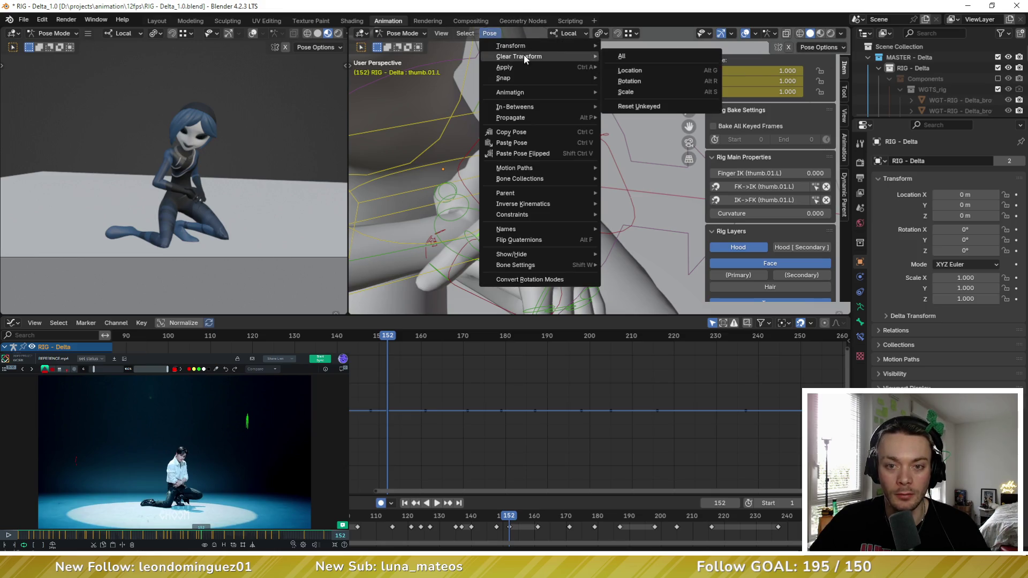
{"action": "left_click", "coordinate": [630, 56]}
Step: Trackball-rotate thumb.01.L so it sits against the hand at frame 152
{"action": "middle_click_drag", "start_coordinate": [629, 53], "coordinate": [572, 171]}
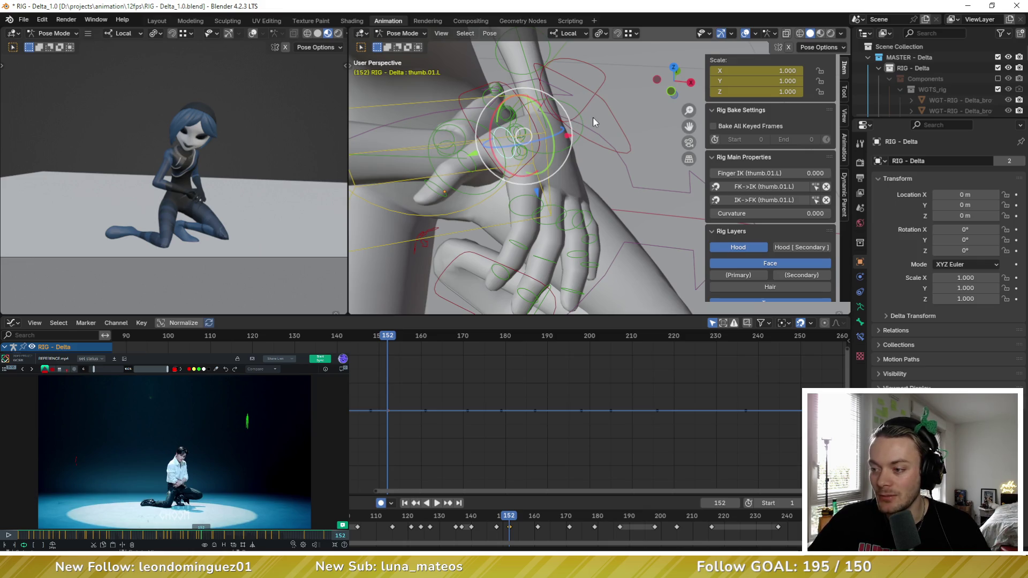
{"action": "middle_click_drag", "start_coordinate": [615, 135], "coordinate": [519, 95]}
{"action": "key", "text": "r"}
{"action": "key", "text": "r"}
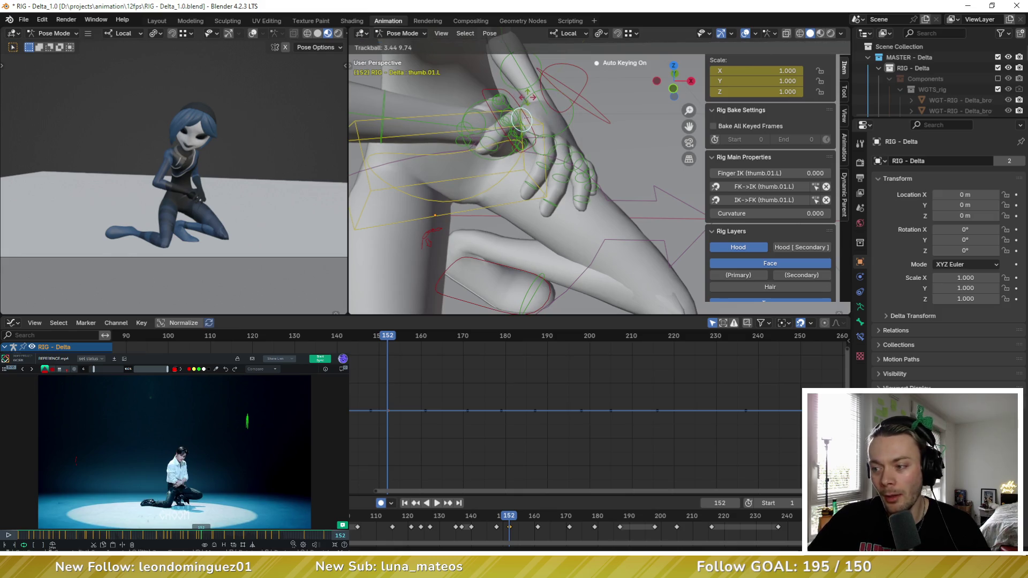
{"action": "left_click", "coordinate": [534, 100]}
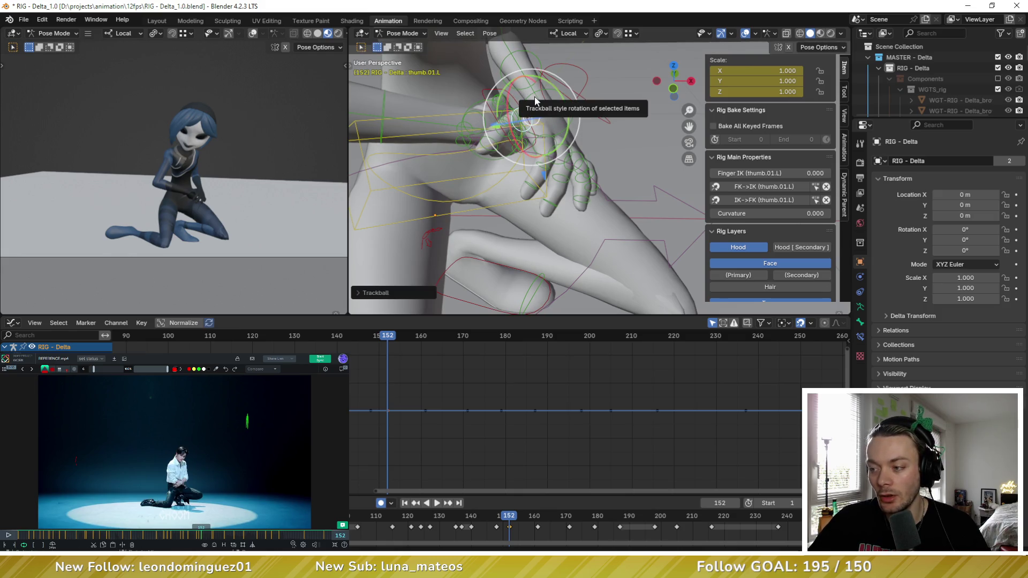
{"action": "middle_click_drag", "start_coordinate": [534, 100], "coordinate": [529, 122]}
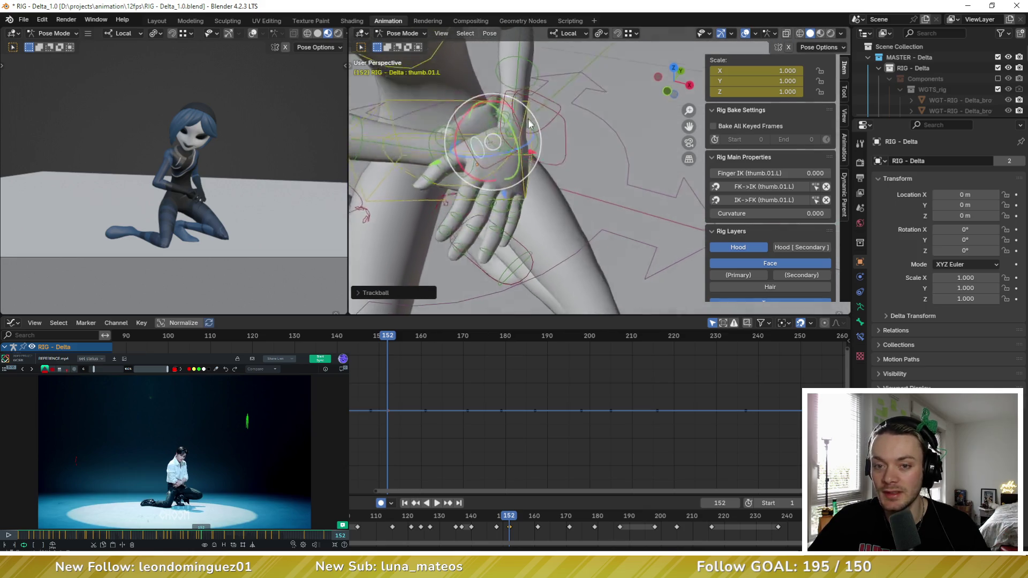
{"action": "scroll", "coordinate": [535, 81], "scroll_direction": "down", "scroll_amount": 5}
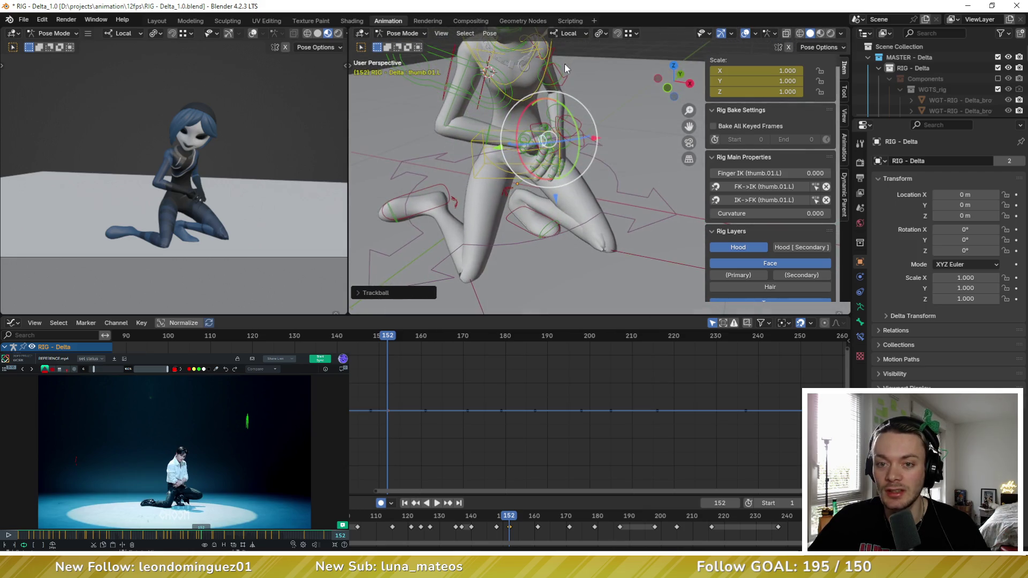
{"action": "left_click", "coordinate": [567, 65]}
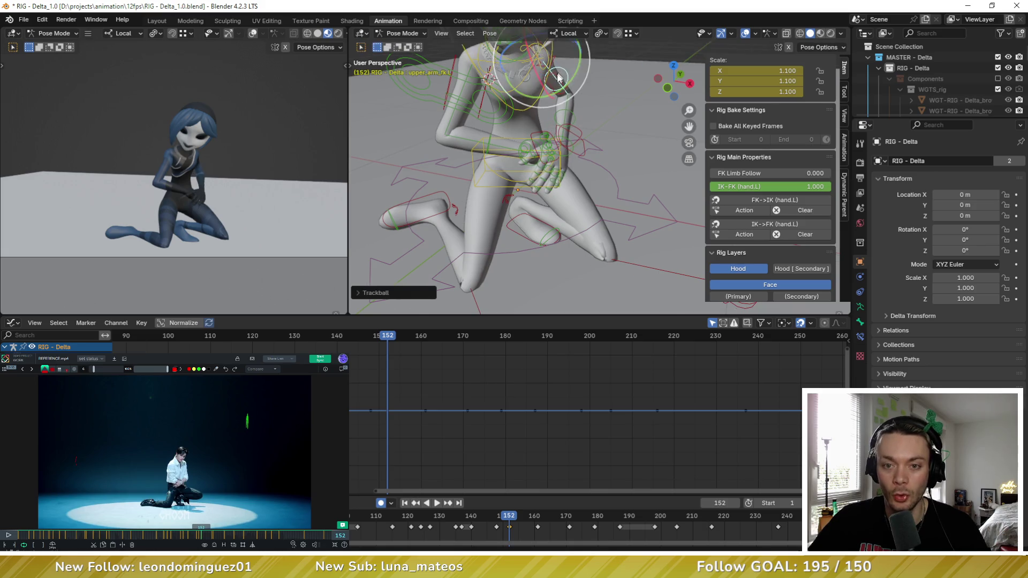
Step: Rotate upper_arm_fk.L into its new pose at frame 152
{"action": "middle_click_drag", "start_coordinate": [558, 75], "coordinate": [541, 105]}
{"action": "left_click_drag", "start_coordinate": [541, 104], "coordinate": [546, 155]}
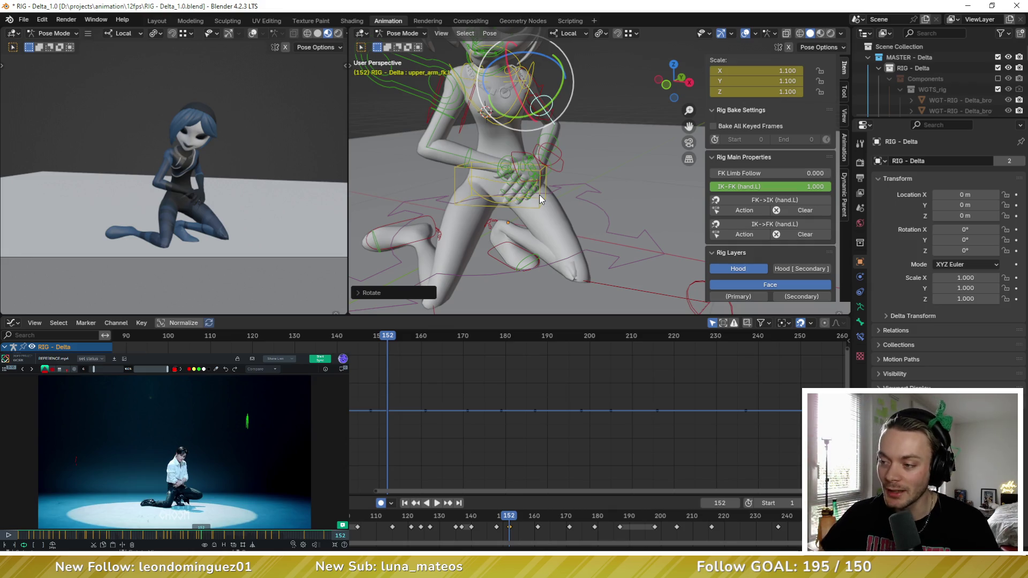
{"action": "scroll", "coordinate": [509, 161], "scroll_direction": "up", "scroll_amount": 5}
Step: Trackball-rotate hand_fk.L to tuck the hand closer against the knee
{"action": "left_click", "coordinate": [516, 159]}
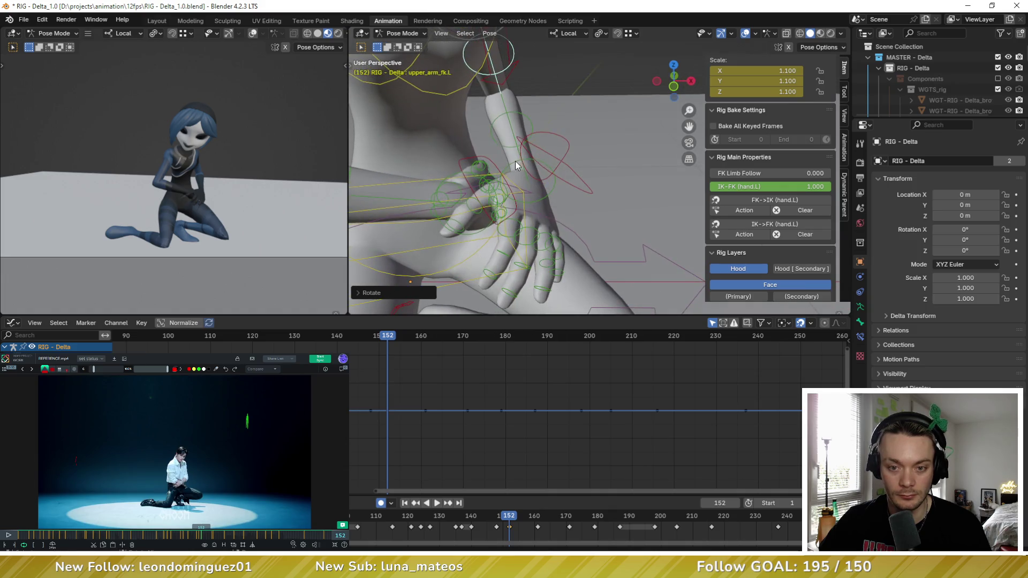
{"action": "middle_click_drag", "start_coordinate": [515, 160], "coordinate": [503, 177]}
{"action": "key", "text": "r"}
{"action": "key", "text": "r"}
{"action": "mouse_move", "coordinate": [479, 122]}
{"action": "left_mouse_down"}
{"action": "mouse_move", "coordinate": [375, 160]}
{"action": "mouse_move", "coordinate": [482, 128]}
{"action": "left_mouse_up"}
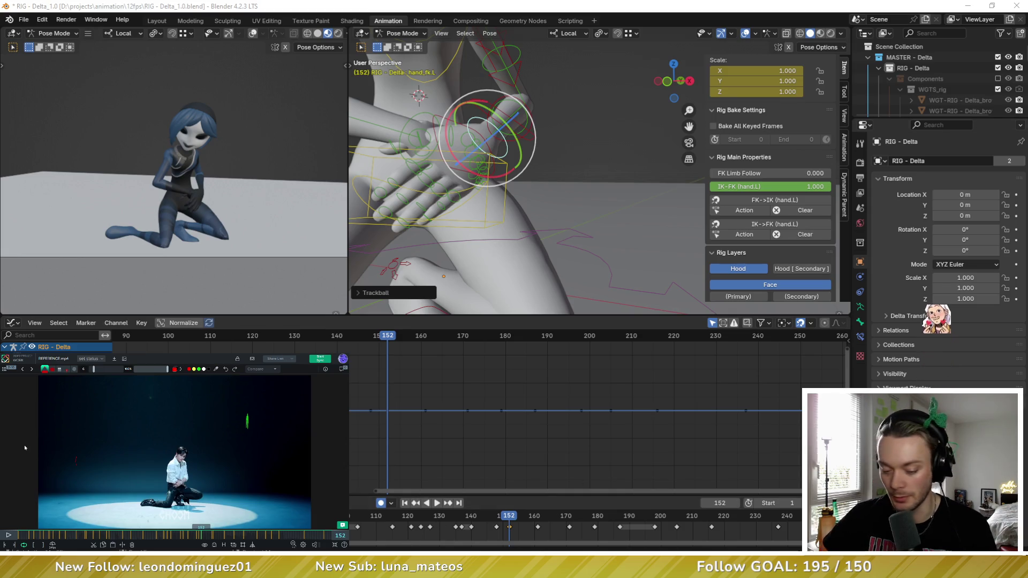
{"action": "key", "text": "alt+Tab"}
{"action": "scroll", "coordinate": [191, 437], "scroll_direction": "down", "scroll_amount": 3}
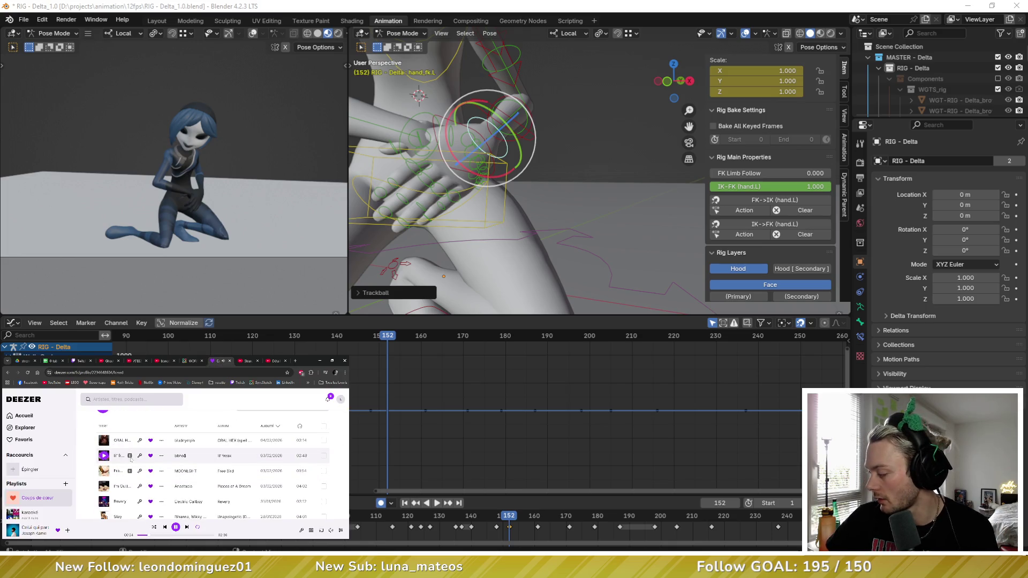
{"action": "scroll", "coordinate": [121, 458], "scroll_direction": "down", "scroll_amount": 3}
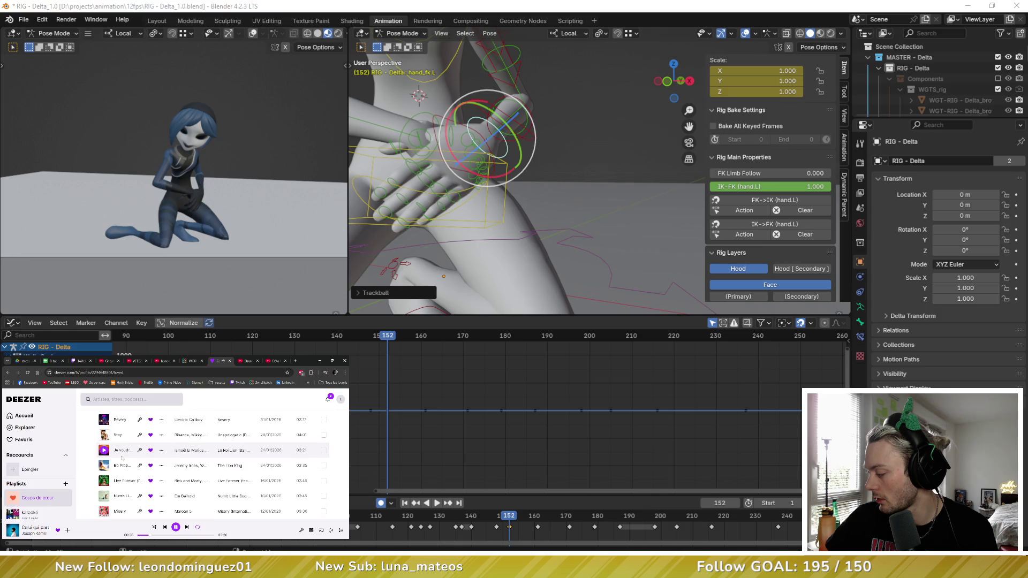
{"action": "scroll", "coordinate": [121, 458], "scroll_direction": "up", "scroll_amount": 5}
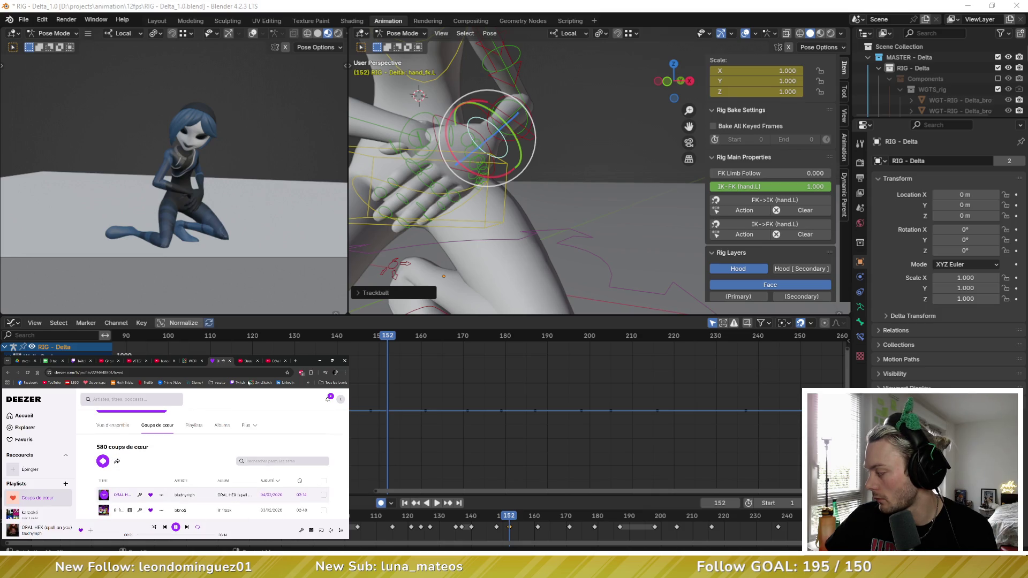
{"action": "left_click", "coordinate": [190, 361]}
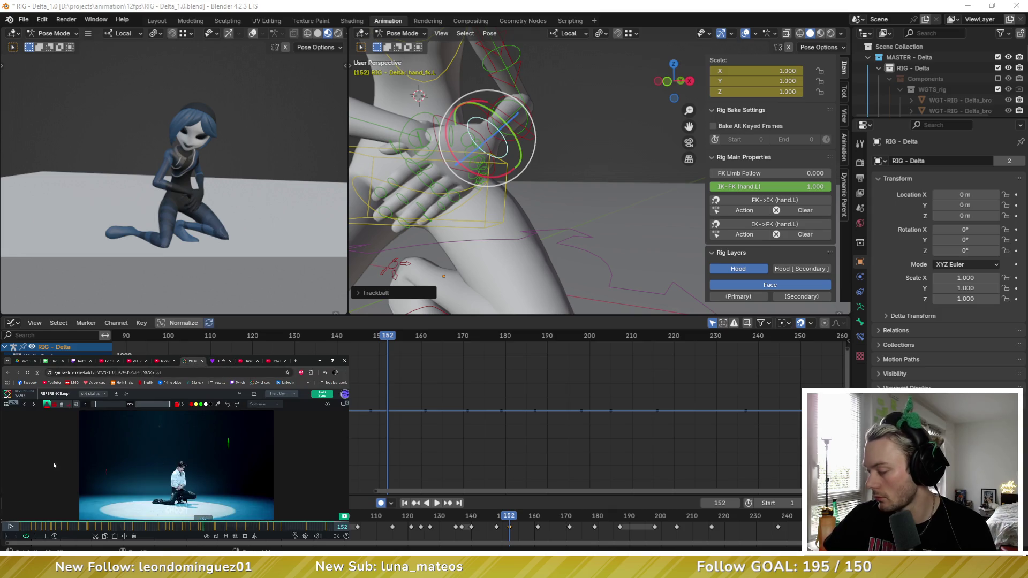
{"action": "key", "text": "F11"}
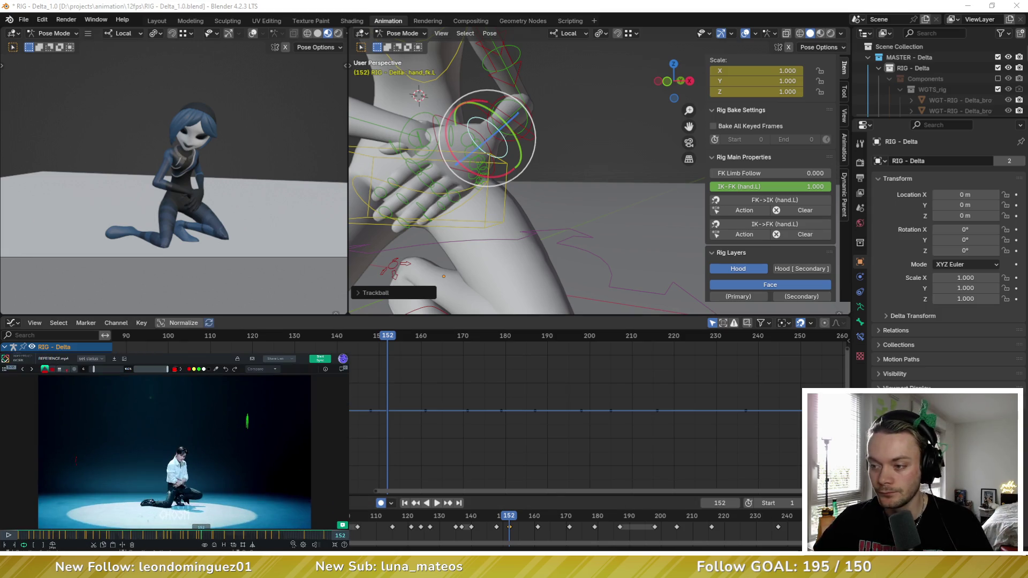
Step: Compare keyframes 161, 152 and 148 against the scrubbed reference video
{"action": "scroll", "coordinate": [409, 356], "scroll_direction": "down", "scroll_amount": 3, "text": "ctrl"}
{"action": "key", "text": "Up"}
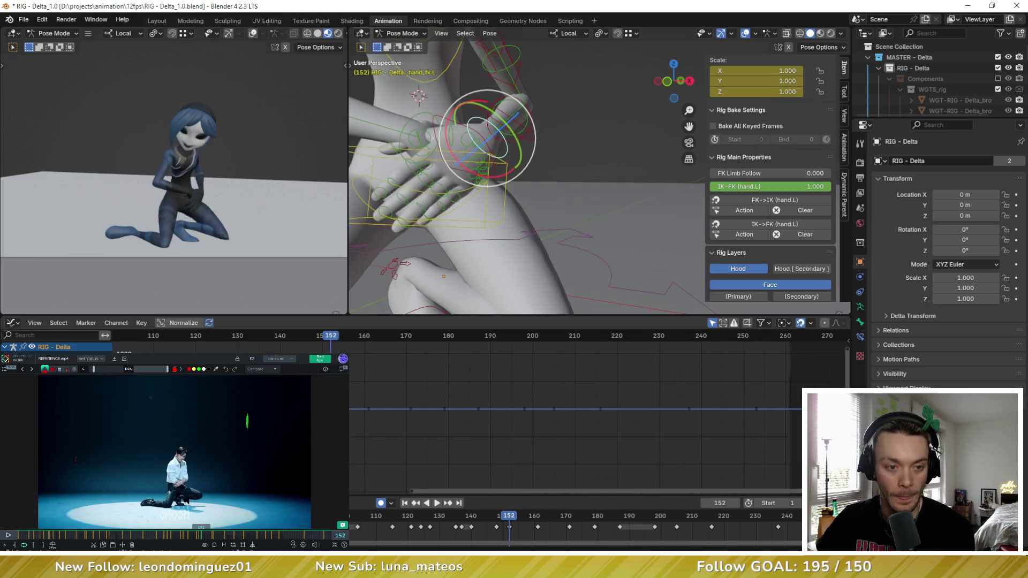
{"action": "left_click_drag", "start_coordinate": [201, 534], "coordinate": [197, 534]}
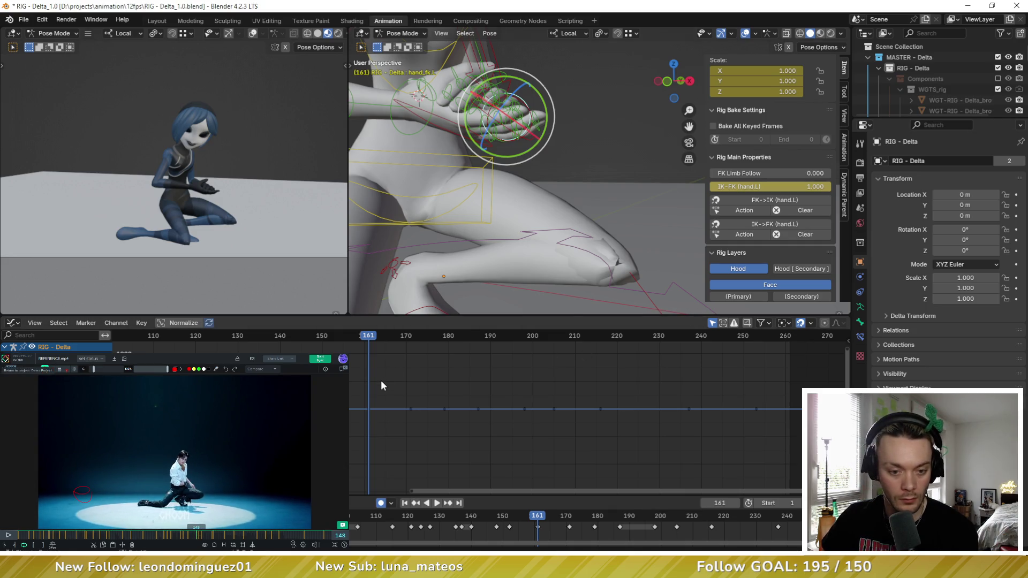
{"action": "key", "text": "Up"}
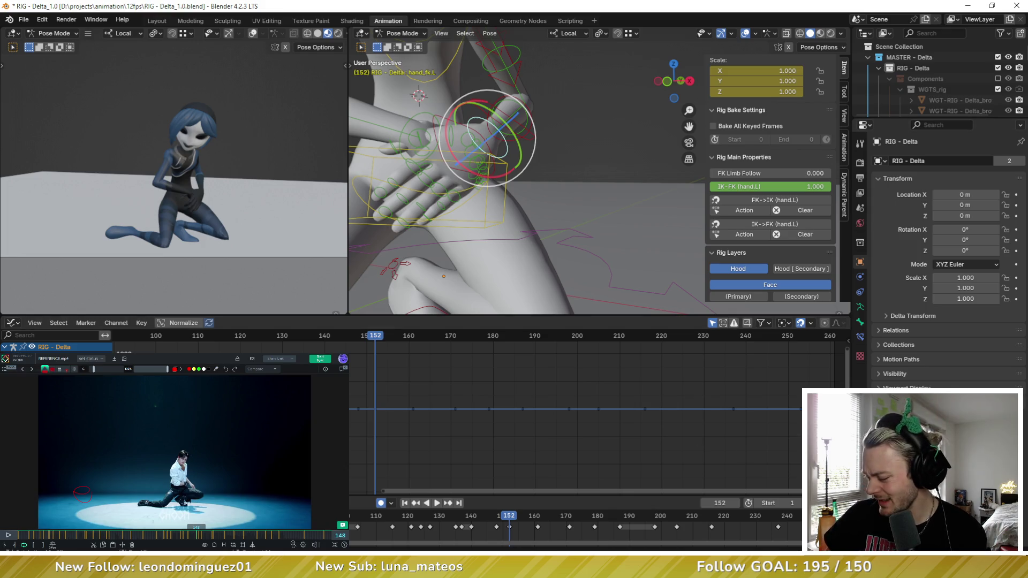
{"action": "key", "text": "Down"}
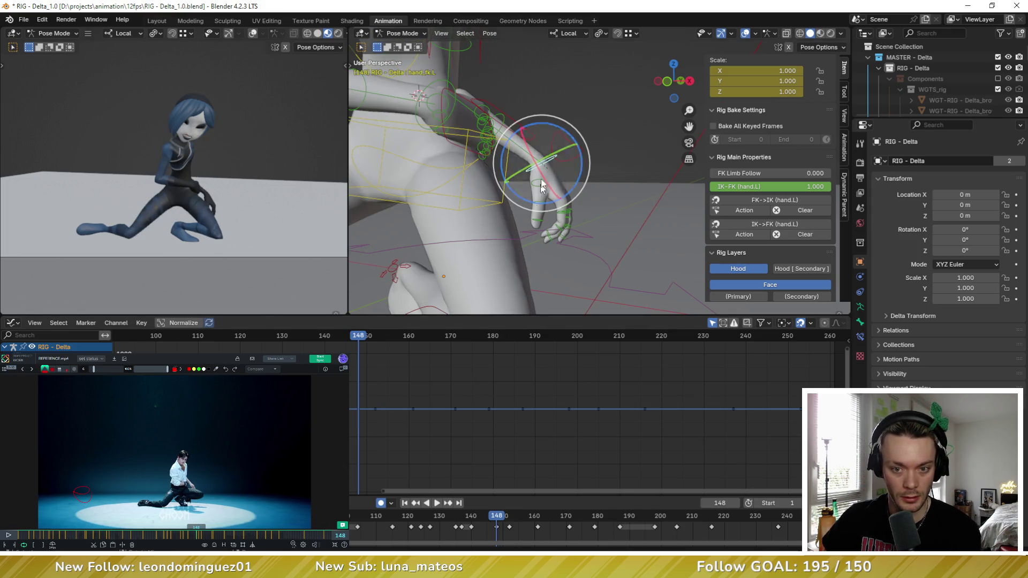
Step: Rotate the left forearm control into a new pose at frame 148
{"action": "middle_click_drag", "start_coordinate": [498, 113], "coordinate": [520, 101]}
{"action": "left_click", "coordinate": [522, 110]}
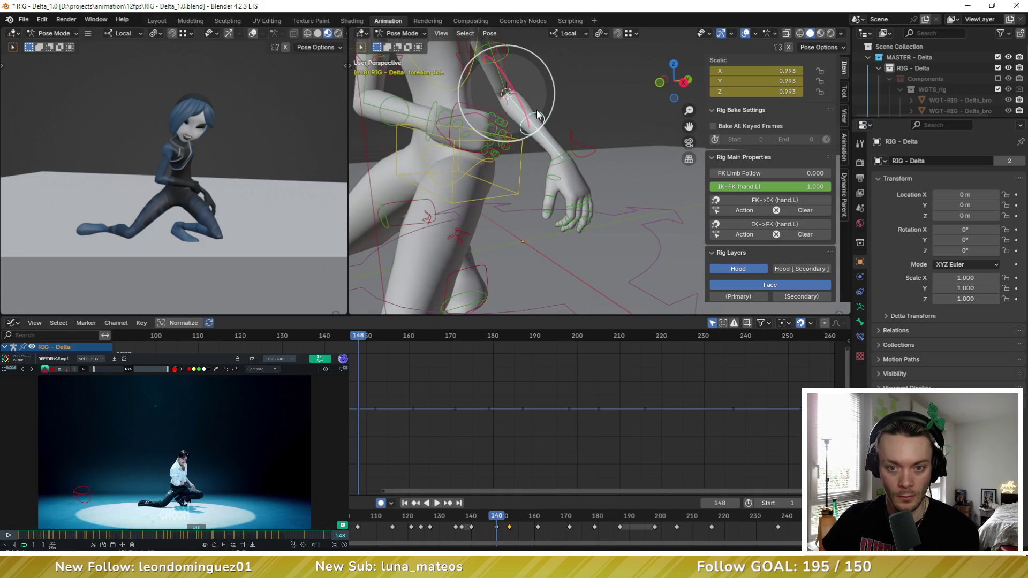
{"action": "key", "text": "r"}
{"action": "key", "text": "r"}
{"action": "left_click", "coordinate": [555, 123]}
Step: Return to frame 152 and select the left hand control
{"action": "key", "text": "Down"}
{"action": "key", "text": "Up"}
{"action": "key", "text": "Up"}
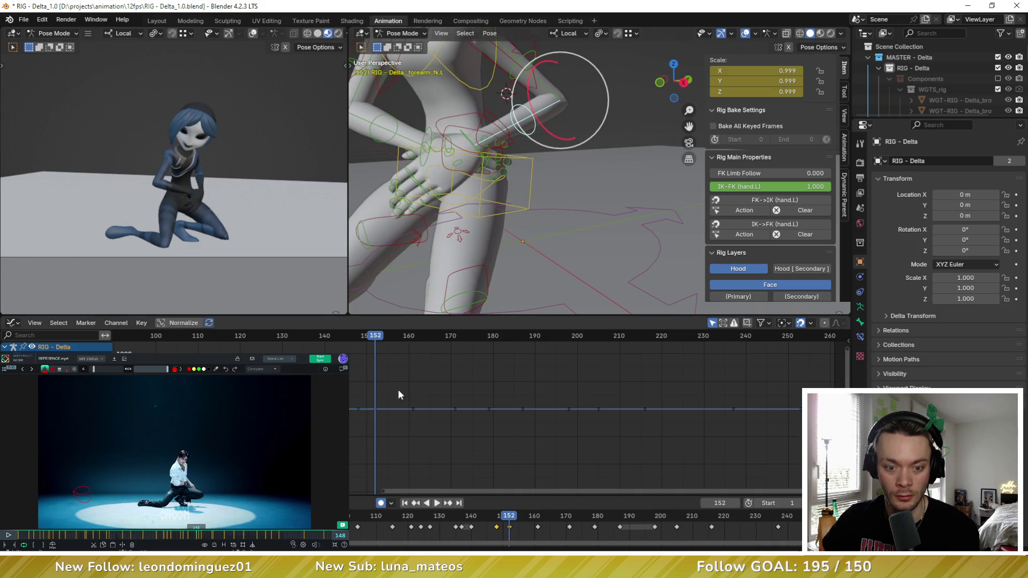
{"action": "middle_click_drag", "start_coordinate": [441, 139], "coordinate": [531, 162]}
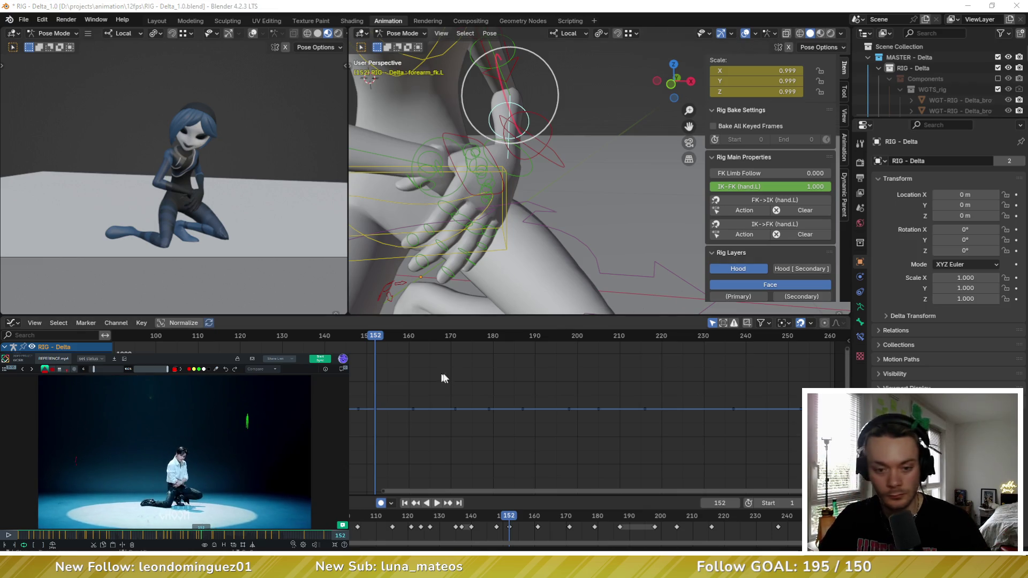
{"action": "left_click", "coordinate": [532, 166]}
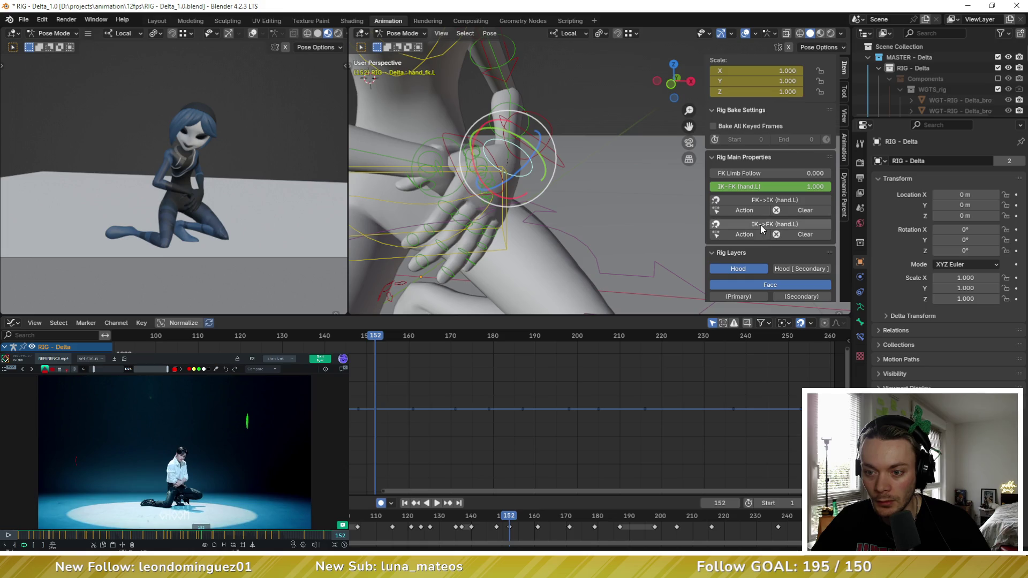
{"action": "mouse_move", "coordinate": [601, 168]}
{"action": "middle_mouse_down"}
{"action": "mouse_move", "coordinate": [519, 165]}
{"action": "mouse_move", "coordinate": [546, 174]}
{"action": "middle_mouse_up"}
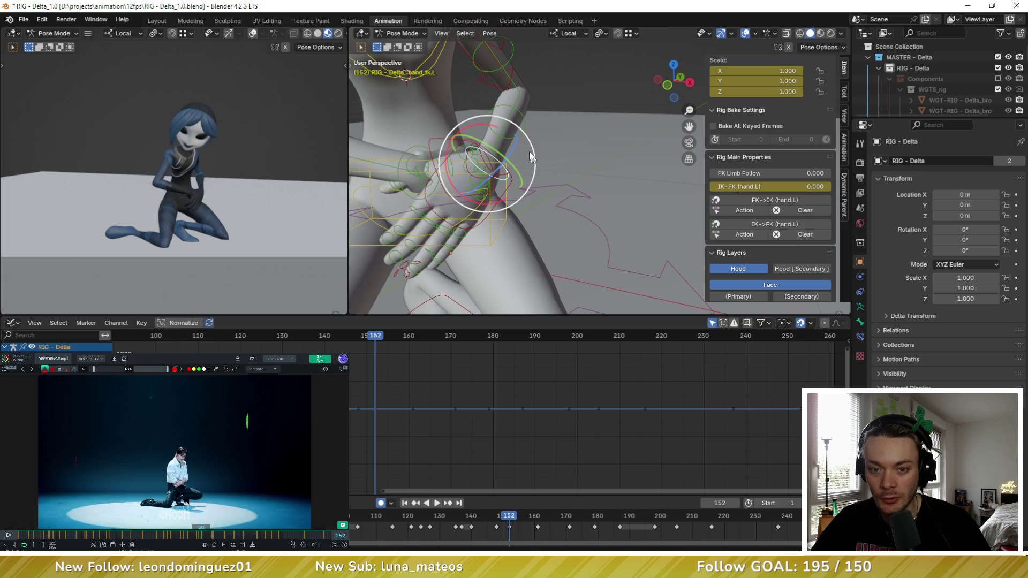
Step: Move and rotate hand_ik.L toward the right wrist at frame 152
{"action": "left_click", "coordinate": [515, 183]}
{"action": "middle_click_drag", "start_coordinate": [515, 183], "coordinate": [551, 172]}
{"action": "left_click_drag", "start_coordinate": [550, 172], "coordinate": [535, 172]}
{"action": "mouse_move", "coordinate": [535, 172]}
{"action": "middle_mouse_down"}
{"action": "mouse_move", "coordinate": [607, 170]}
{"action": "mouse_move", "coordinate": [514, 146]}
{"action": "middle_mouse_up"}
{"action": "left_click_drag", "start_coordinate": [506, 145], "coordinate": [498, 172]}
{"action": "mouse_move", "coordinate": [498, 172]}
{"action": "middle_mouse_down"}
{"action": "mouse_move", "coordinate": [536, 177]}
{"action": "mouse_move", "coordinate": [494, 182]}
{"action": "mouse_move", "coordinate": [619, 182]}
{"action": "middle_mouse_up"}
{"action": "key", "text": "r"}
{"action": "key", "text": "r"}
{"action": "left_click", "coordinate": [514, 179]}
{"action": "key", "text": "g"}
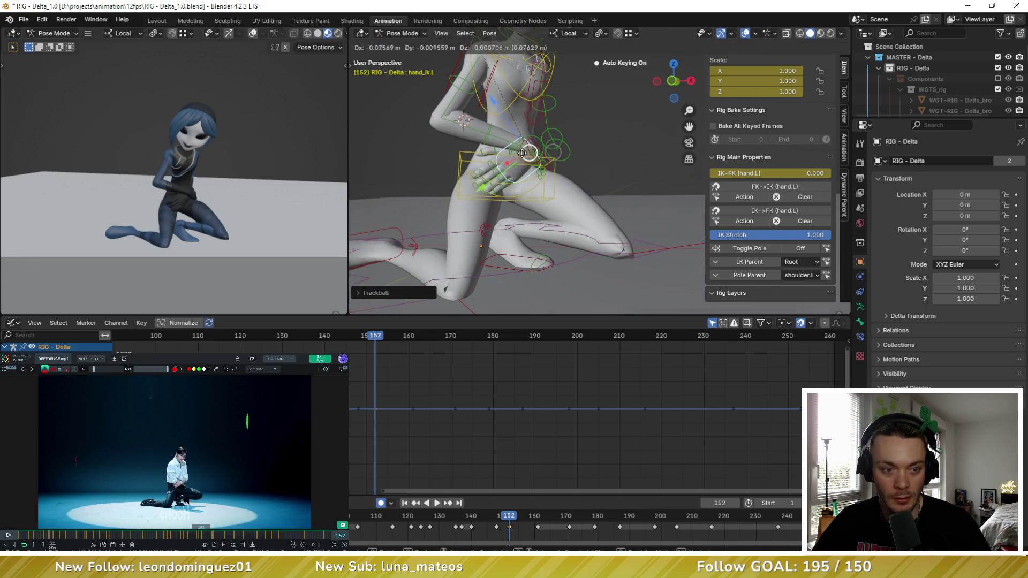
{"action": "left_click", "coordinate": [523, 152]}
Step: Rotate the left upper arm bone to follow the IK hand
{"action": "middle_click_drag", "start_coordinate": [523, 152], "coordinate": [573, 96]}
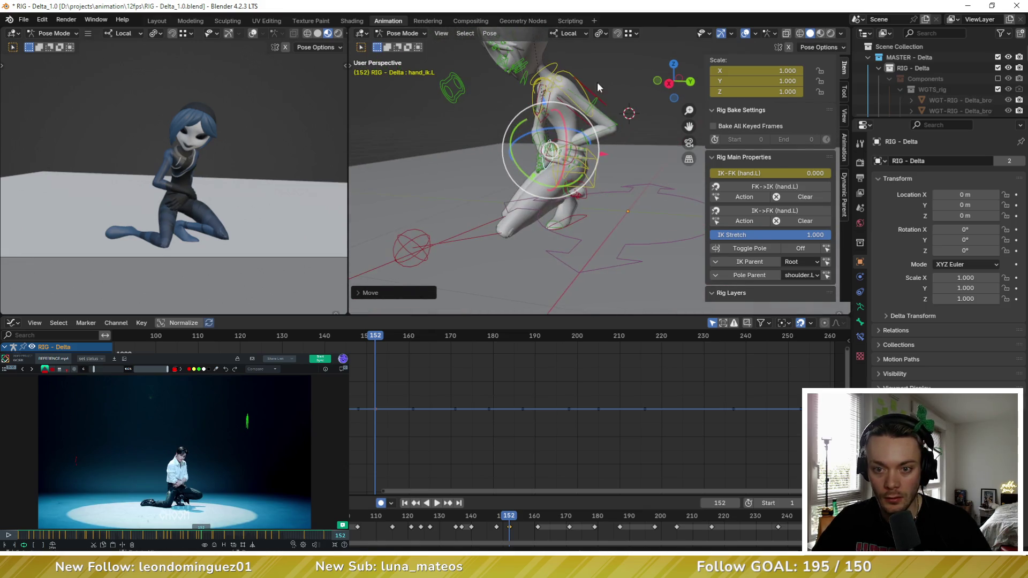
{"action": "left_click", "coordinate": [594, 98]}
{"action": "key", "text": "r"}
{"action": "key", "text": "r"}
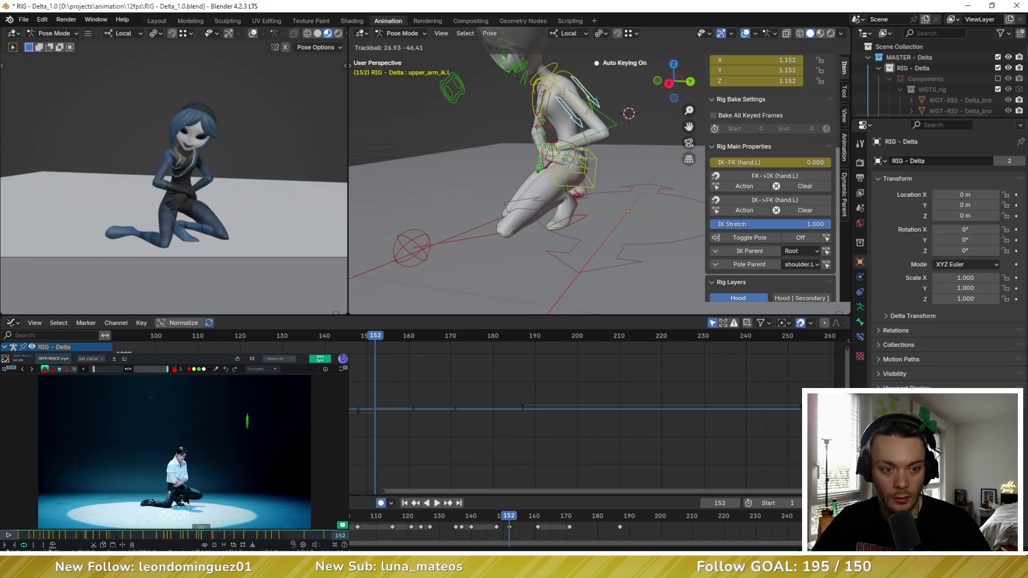
{"action": "left_click", "coordinate": [589, 123]}
{"action": "middle_click_drag", "start_coordinate": [589, 123], "coordinate": [539, 178]}
{"action": "scroll", "coordinate": [507, 166], "scroll_direction": "up", "scroll_amount": 3}
{"action": "scroll", "coordinate": [508, 172], "scroll_direction": "down", "scroll_amount": 2}
Step: Refine the left IK hand's position over the right wrist
{"action": "left_click", "coordinate": [537, 166]}
{"action": "key", "text": "g"}
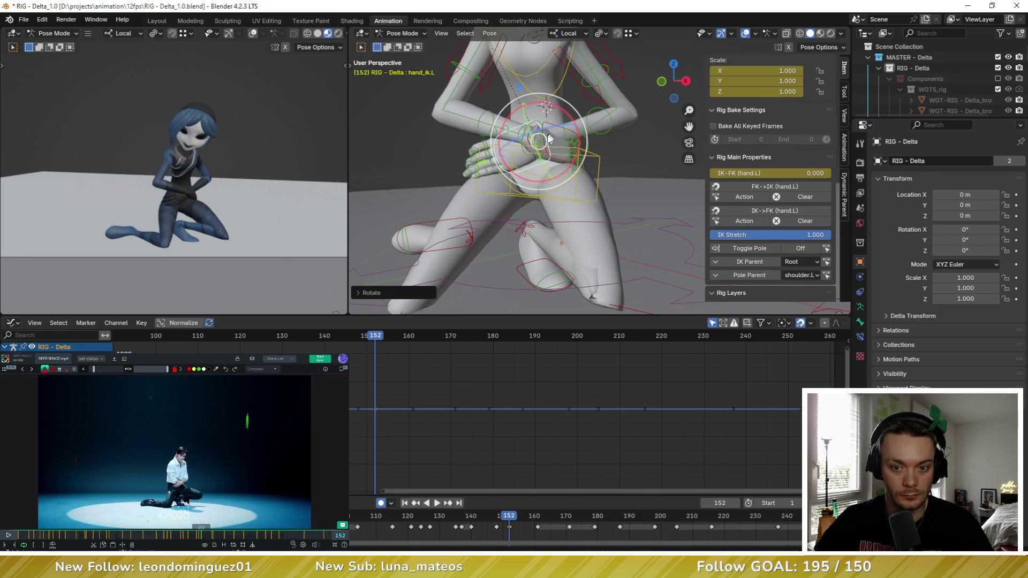
{"action": "left_click", "coordinate": [523, 172]}
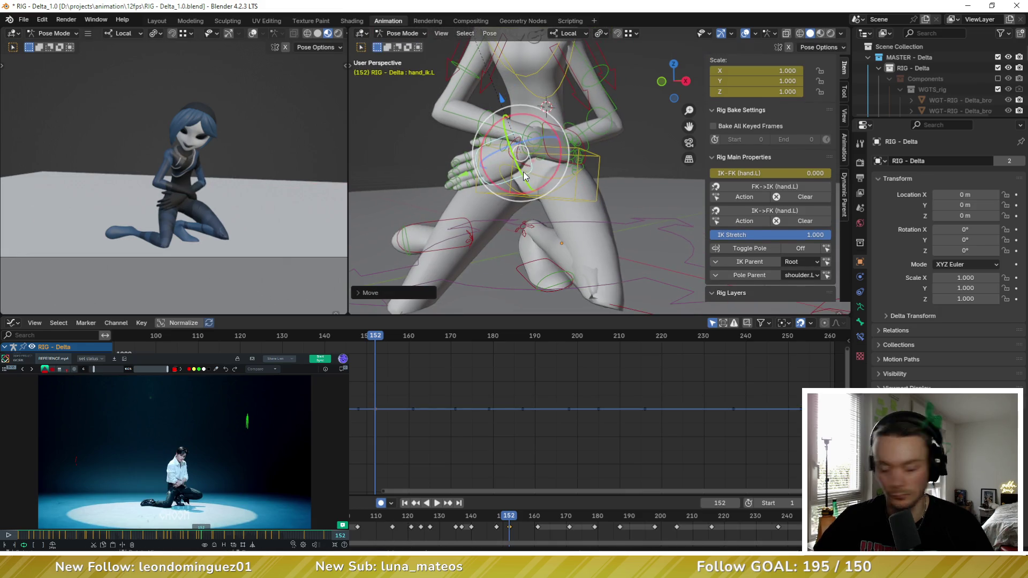
{"action": "middle_click_drag", "start_coordinate": [522, 171], "coordinate": [621, 190]}
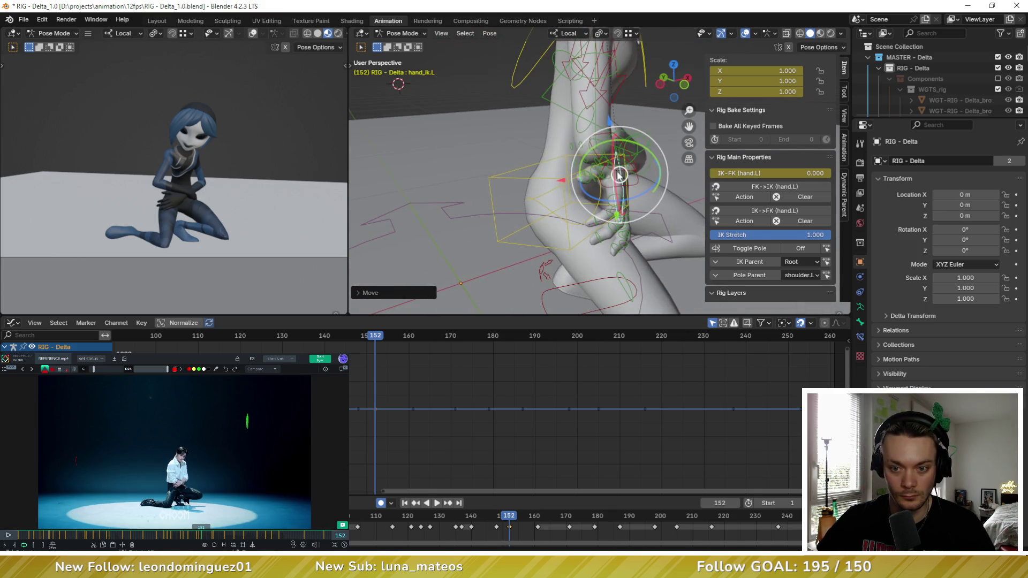
{"action": "key", "text": "g"}
{"action": "left_click", "coordinate": [642, 172]}
{"action": "mouse_move", "coordinate": [642, 172]}
{"action": "middle_mouse_down"}
{"action": "mouse_move", "coordinate": [479, 163]}
{"action": "mouse_move", "coordinate": [479, 45]}
{"action": "middle_mouse_up"}
Step: Rotate the right upper arm FK bone
{"action": "left_click", "coordinate": [478, 163]}
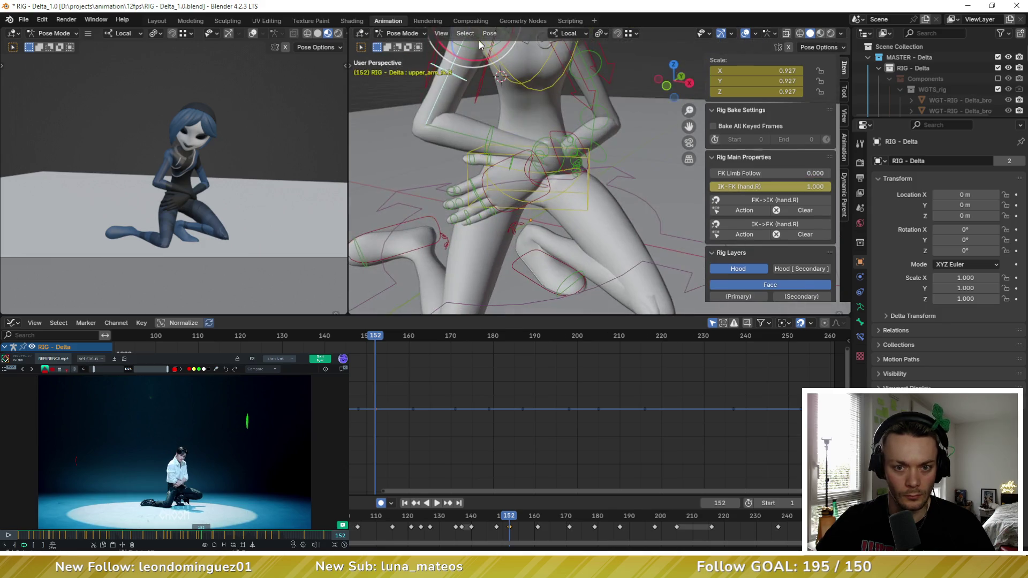
{"action": "left_click_drag", "start_coordinate": [476, 48], "coordinate": [447, 110]}
{"action": "scroll", "coordinate": [236, 230], "scroll_direction": "up", "scroll_amount": 4}
{"action": "middle_click_drag", "start_coordinate": [236, 230], "coordinate": [217, 171], "text": "shift"}
{"action": "mouse_move", "coordinate": [502, 142]}
{"action": "middle_mouse_down"}
{"action": "mouse_move", "coordinate": [474, 168]}
{"action": "mouse_move", "coordinate": [415, 160]}
{"action": "mouse_move", "coordinate": [554, 164]}
{"action": "middle_mouse_up"}
Step: Rotate and nudge the left IK hand so it rests on the right wrist
{"action": "left_click", "coordinate": [529, 164]}
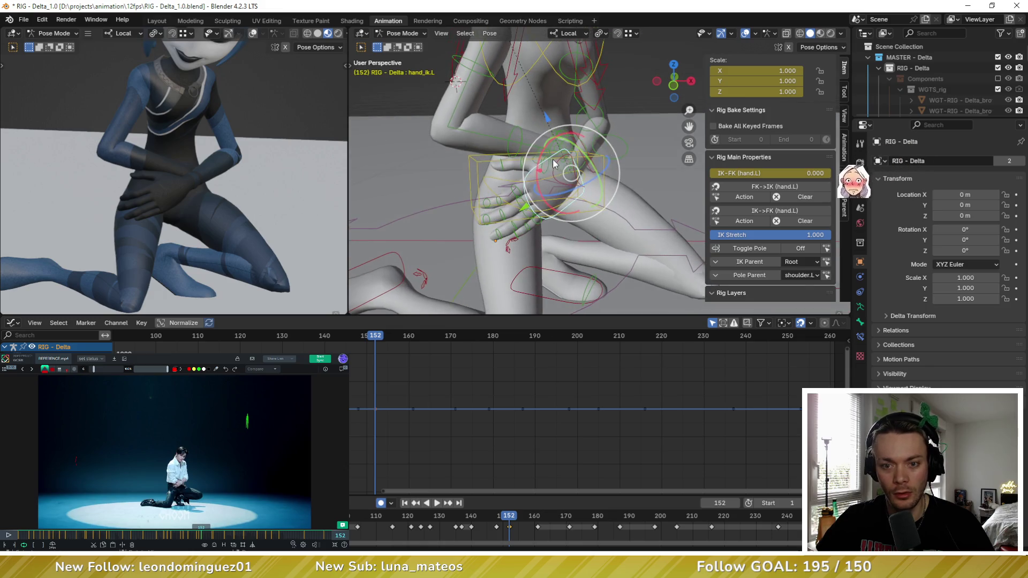
{"action": "mouse_move", "coordinate": [547, 173]}
{"action": "left_mouse_down"}
{"action": "mouse_move", "coordinate": [522, 208]}
{"action": "mouse_move", "coordinate": [539, 166]}
{"action": "left_mouse_up"}
{"action": "middle_click_drag", "start_coordinate": [538, 166], "coordinate": [533, 169]}
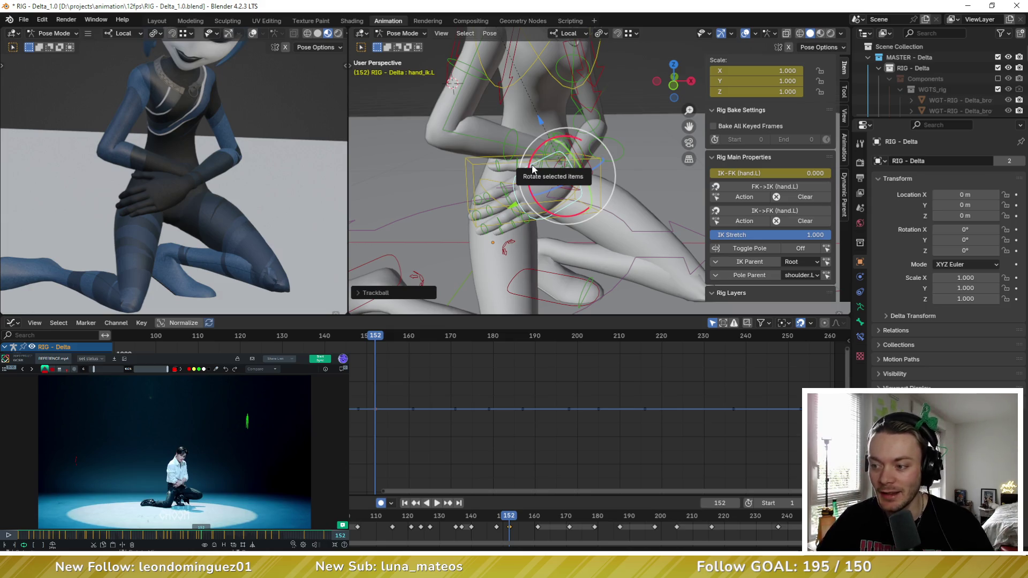
{"action": "mouse_move", "coordinate": [533, 169]}
{"action": "middle_mouse_down"}
{"action": "mouse_move", "coordinate": [543, 178]}
{"action": "mouse_move", "coordinate": [514, 170]}
{"action": "middle_mouse_up"}
{"action": "key", "text": "r"}
{"action": "key", "text": "r"}
{"action": "left_click", "coordinate": [533, 169]}
{"action": "key", "text": "g"}
{"action": "left_click", "coordinate": [494, 161]}
{"action": "key", "text": "r"}
{"action": "key", "text": "r"}
{"action": "left_click", "coordinate": [487, 176]}
{"action": "mouse_move", "coordinate": [486, 176]}
{"action": "middle_mouse_down"}
{"action": "mouse_move", "coordinate": [471, 161]}
{"action": "mouse_move", "coordinate": [493, 172]}
{"action": "mouse_move", "coordinate": [526, 165]}
{"action": "middle_mouse_up"}
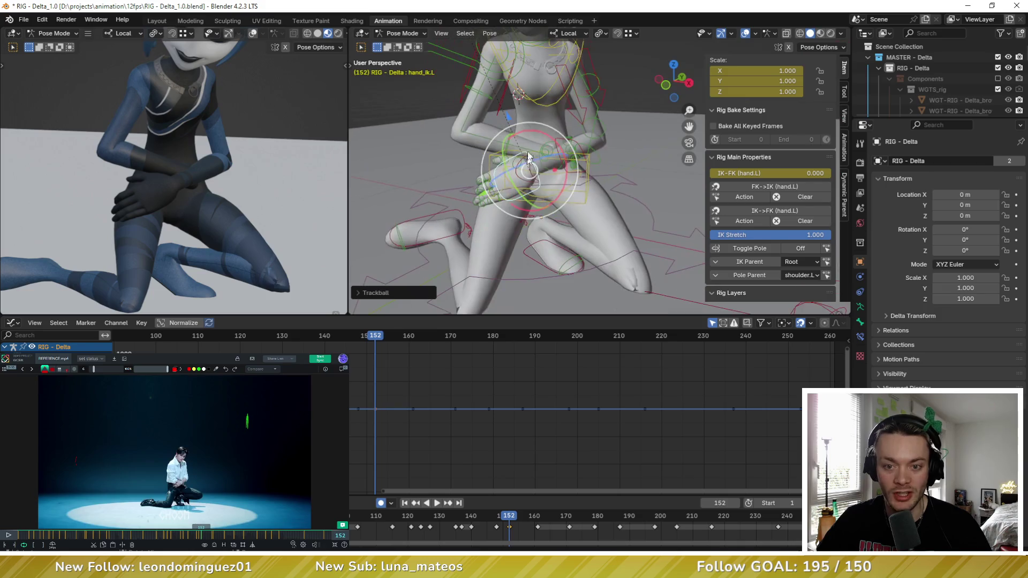
Step: Rotate hand_fk.R slightly
{"action": "left_click", "coordinate": [551, 148]}
{"action": "left_click_drag", "start_coordinate": [562, 164], "coordinate": [557, 160]}
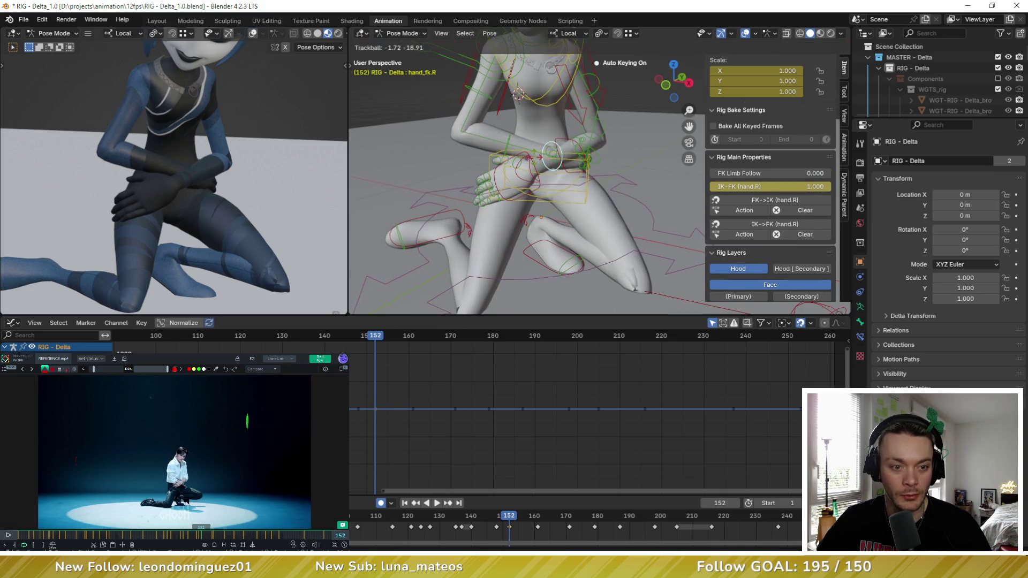
{"action": "left_click", "coordinate": [557, 161]}
{"action": "mouse_move", "coordinate": [557, 160]}
{"action": "middle_mouse_down"}
{"action": "mouse_move", "coordinate": [589, 168]}
{"action": "mouse_move", "coordinate": [574, 182]}
{"action": "middle_mouse_up"}
Step: Give the left IK hand a final rotation and inspect the hands from several angles
{"action": "left_click", "coordinate": [589, 193]}
{"action": "left_click_drag", "start_coordinate": [574, 182], "coordinate": [571, 180]}
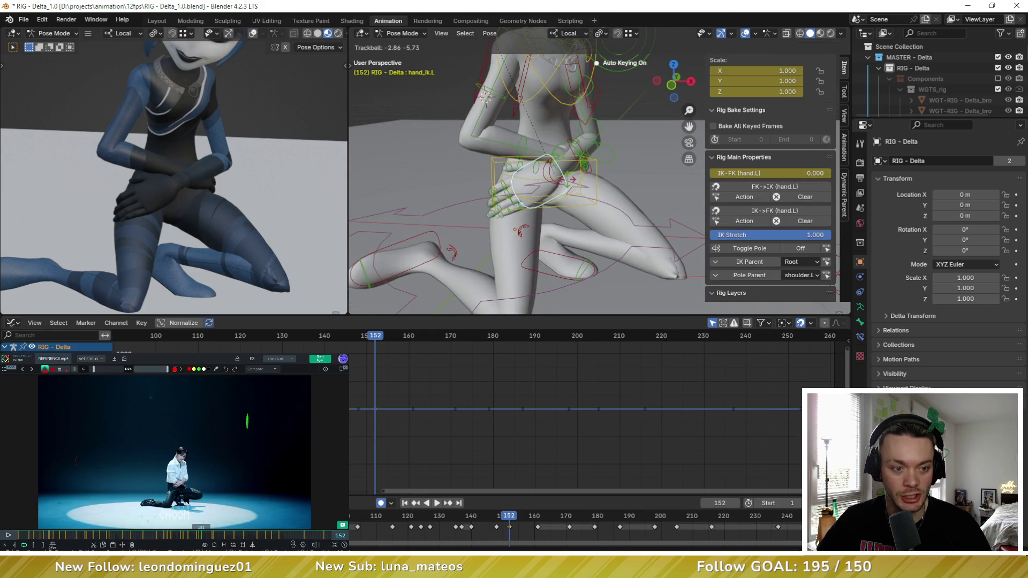
{"action": "left_click", "coordinate": [571, 180]}
{"action": "mouse_move", "coordinate": [571, 180]}
{"action": "middle_mouse_down"}
{"action": "mouse_move", "coordinate": [670, 181]}
{"action": "mouse_move", "coordinate": [573, 185]}
{"action": "mouse_move", "coordinate": [548, 166]}
{"action": "mouse_move", "coordinate": [514, 179]}
{"action": "middle_mouse_up"}
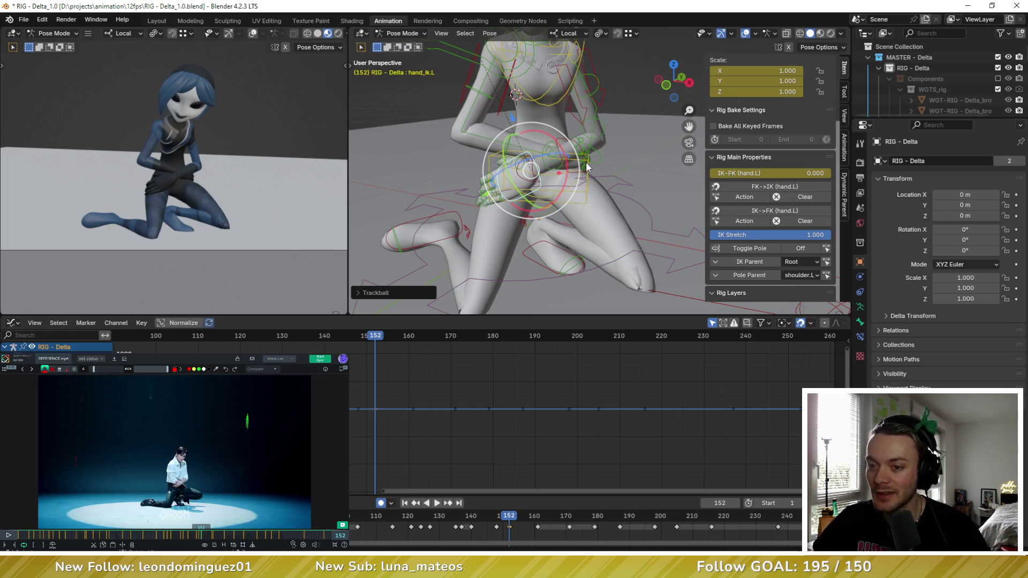
{"action": "scroll", "coordinate": [588, 167], "scroll_direction": "up", "scroll_amount": 4}
{"action": "mouse_move", "coordinate": [588, 167]}
{"action": "middle_mouse_down"}
{"action": "mouse_move", "coordinate": [550, 177]}
{"action": "mouse_move", "coordinate": [578, 168]}
{"action": "mouse_move", "coordinate": [571, 161]}
{"action": "middle_mouse_up"}
{"action": "scroll", "coordinate": [551, 177], "scroll_direction": "down", "scroll_amount": 2}
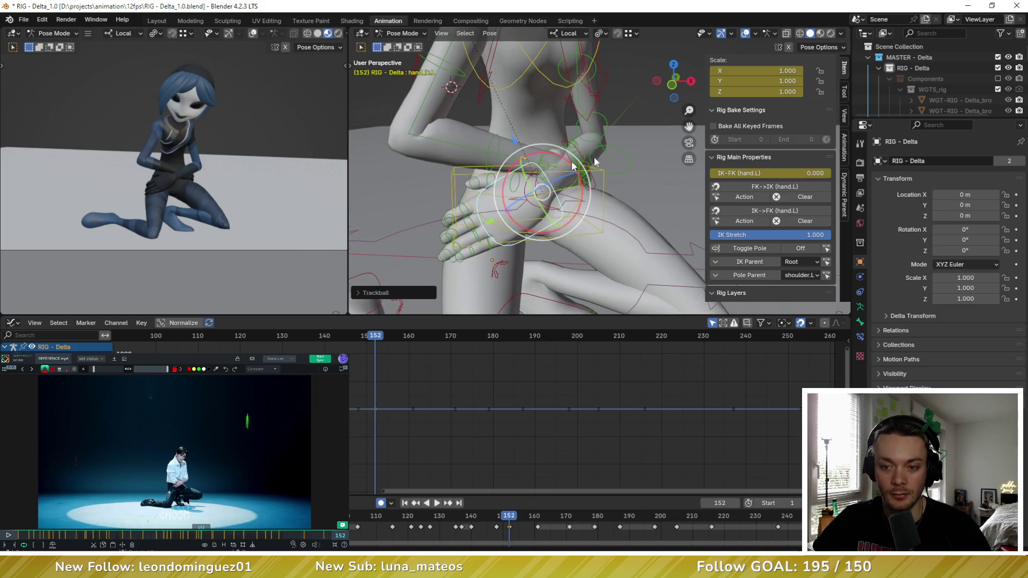
{"action": "mouse_move", "coordinate": [485, 202]}
{"action": "middle_mouse_down"}
{"action": "mouse_move", "coordinate": [514, 199]}
{"action": "mouse_move", "coordinate": [525, 210]}
{"action": "middle_mouse_up"}
Step: Snap the left arm with FK->IK (hand.L), then rotate forearm_fk.L and upper_arm_fk.L
{"action": "left_click", "coordinate": [775, 190]}
{"action": "left_click", "coordinate": [597, 188]}
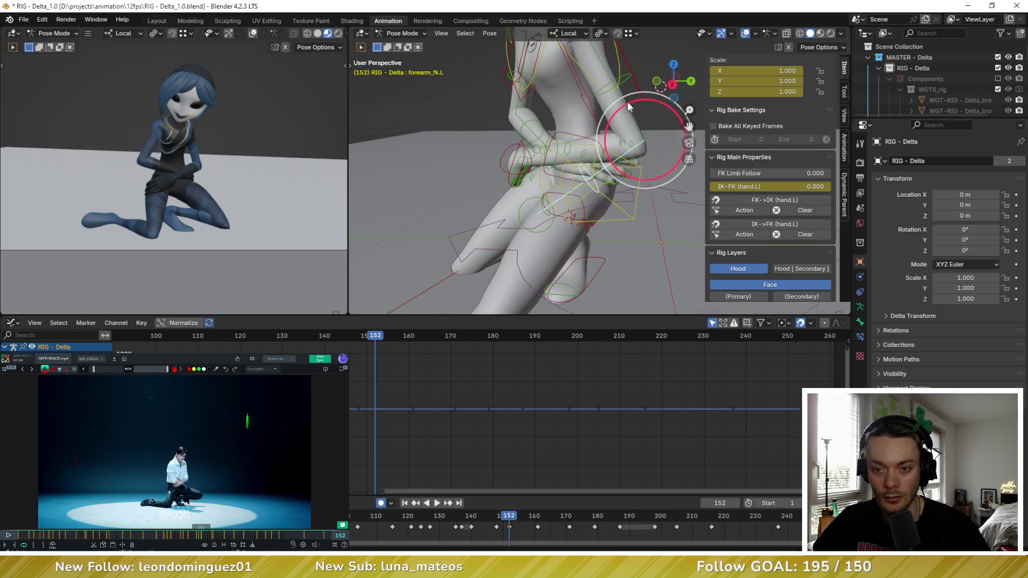
{"action": "key", "text": "r"}
{"action": "left_click", "coordinate": [667, 109]}
{"action": "mouse_move", "coordinate": [667, 109]}
{"action": "middle_mouse_down"}
{"action": "mouse_move", "coordinate": [606, 82]}
{"action": "mouse_move", "coordinate": [596, 88]}
{"action": "middle_mouse_up"}
{"action": "left_click", "coordinate": [615, 85]}
{"action": "key", "text": "r"}
{"action": "key", "text": "r"}
{"action": "left_click", "coordinate": [605, 118]}
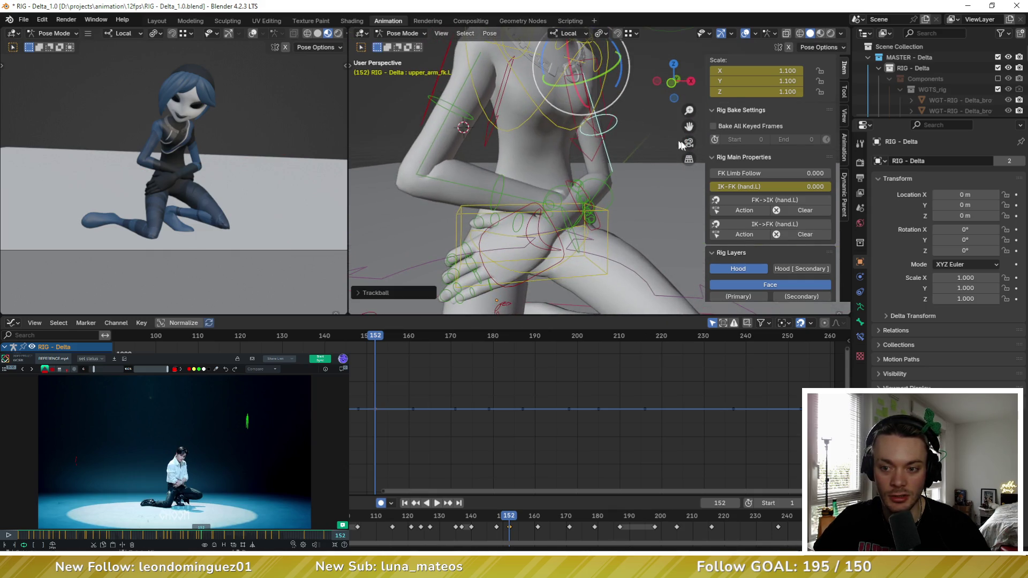
Step: Apply FK->IK (hand.L) again, comparing the poses with undo and redo
{"action": "left_click", "coordinate": [771, 199]}
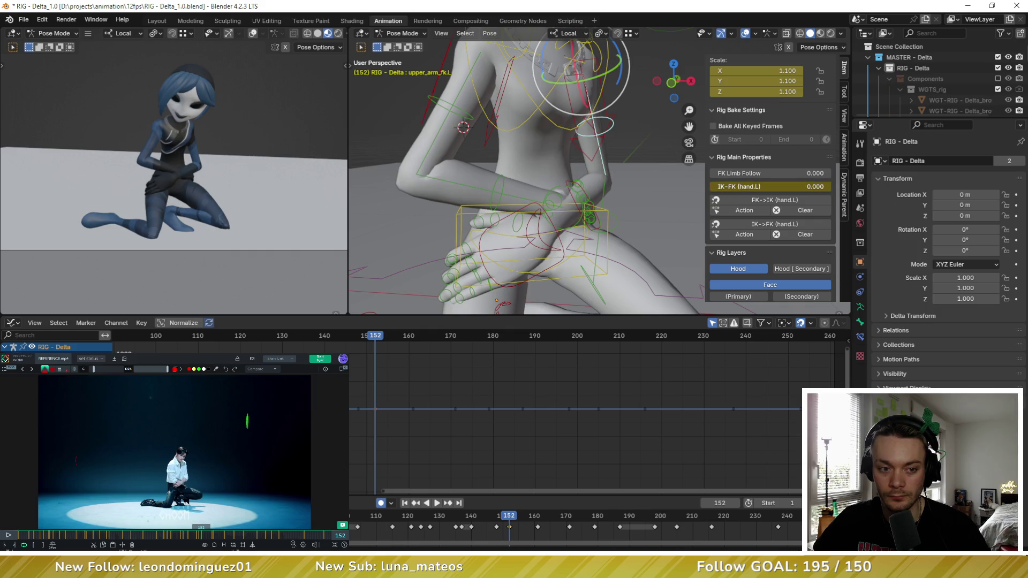
{"action": "key", "text": "ctrl+z"}
{"action": "key", "text": "ctrl+shift+z"}
{"action": "middle_click_drag", "start_coordinate": [460, 150], "coordinate": [487, 162]}
Step: Rotate the left upper arm and forearm FK bones about their local X axes
{"action": "left_click_drag", "start_coordinate": [561, 62], "coordinate": [541, 61]}
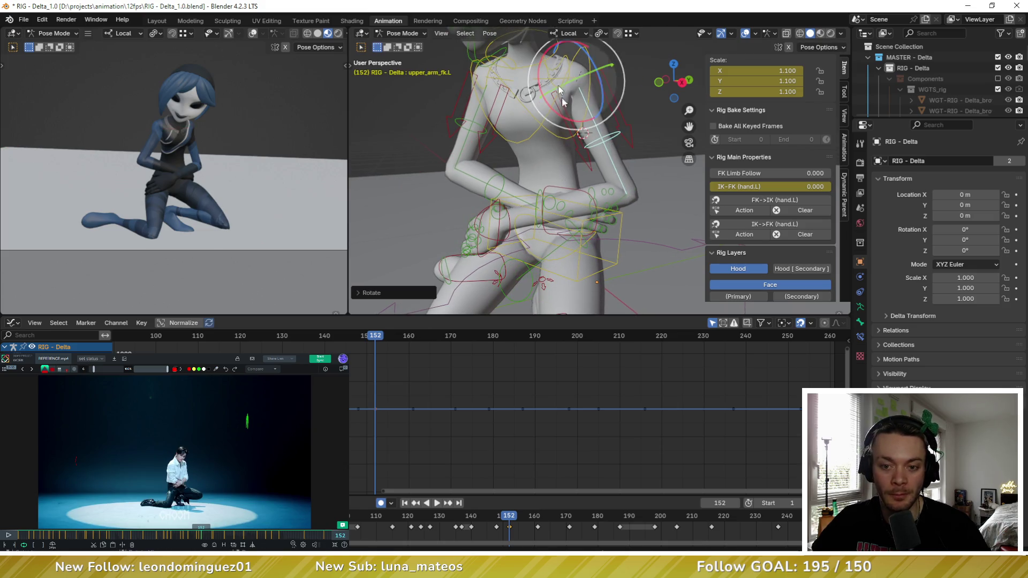
{"action": "left_click", "coordinate": [598, 176]}
{"action": "left_click_drag", "start_coordinate": [599, 177], "coordinate": [616, 137]}
{"action": "left_click", "coordinate": [616, 137]}
{"action": "middle_click_drag", "start_coordinate": [616, 137], "coordinate": [640, 138]}
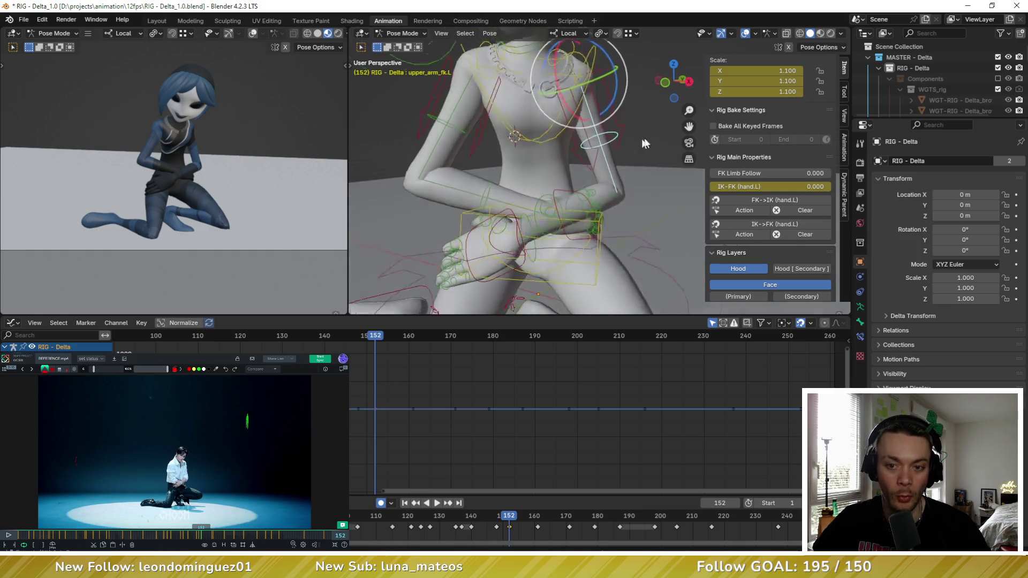
{"action": "key", "text": "r"}
{"action": "key", "text": "r"}
{"action": "left_click", "coordinate": [474, 146]}
Step: Rotate upper_arm_fk.L about Z and then Y to refine the shoulder
{"action": "key", "text": "r"}
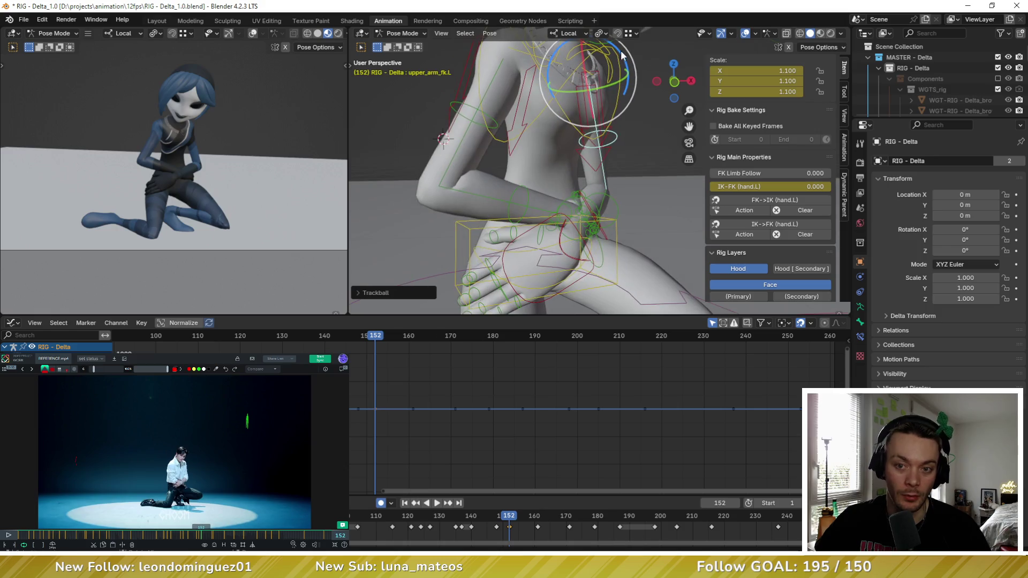
{"action": "key", "text": "z"}
{"action": "left_click", "coordinate": [630, 56]}
{"action": "middle_click_drag", "start_coordinate": [631, 57], "coordinate": [607, 141]}
{"action": "left_click_drag", "start_coordinate": [606, 140], "coordinate": [604, 147]}
{"action": "mouse_move", "coordinate": [609, 214]}
{"action": "middle_mouse_down"}
{"action": "mouse_move", "coordinate": [534, 108]}
{"action": "mouse_move", "coordinate": [729, 184]}
{"action": "middle_mouse_up"}
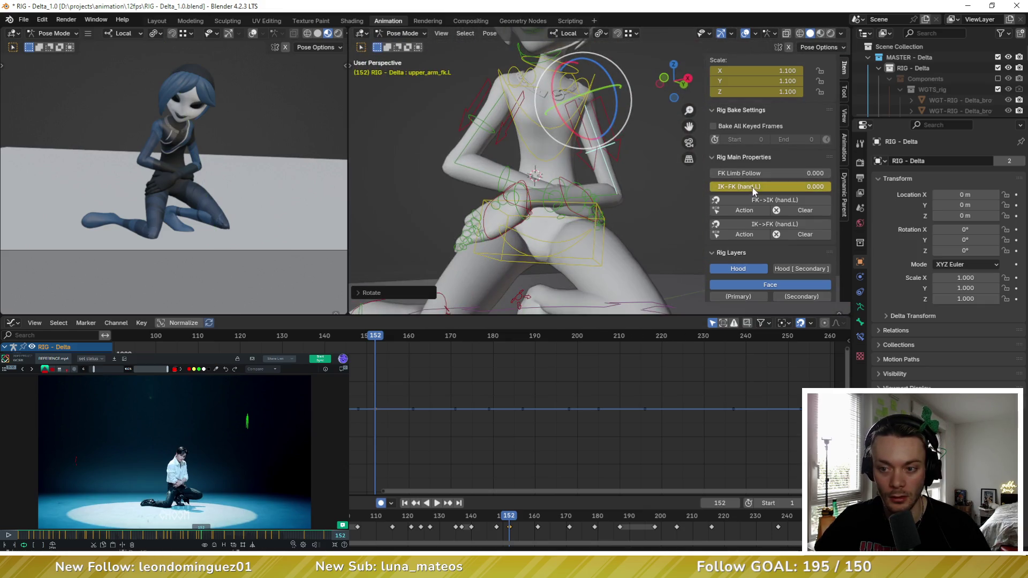
Step: Set IK-FK (hand.L) to 1.000 and rotate hand_fk.L onto the thigh
{"action": "left_click_drag", "start_coordinate": [752, 190], "coordinate": [831, 188]}
{"action": "mouse_move", "coordinate": [508, 222]}
{"action": "middle_mouse_down"}
{"action": "mouse_move", "coordinate": [577, 234]}
{"action": "mouse_move", "coordinate": [653, 156]}
{"action": "middle_mouse_up"}
{"action": "left_click", "coordinate": [573, 237]}
{"action": "left_click_drag", "start_coordinate": [653, 153], "coordinate": [663, 163]}
{"action": "middle_click_drag", "start_coordinate": [663, 162], "coordinate": [569, 181]}
{"action": "mouse_move", "coordinate": [538, 216]}
{"action": "middle_mouse_down"}
{"action": "mouse_move", "coordinate": [577, 178]}
{"action": "mouse_move", "coordinate": [557, 170]}
{"action": "middle_mouse_up"}
{"action": "left_click", "coordinate": [557, 169]}
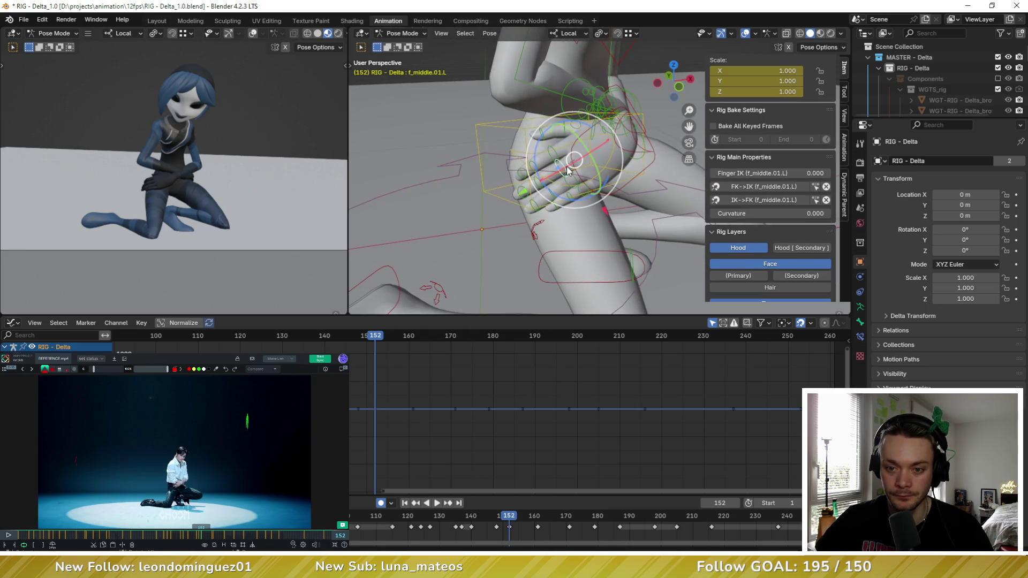
Step: Curl the left index finger base bone by rotating it around its local X axis
{"action": "scroll", "coordinate": [583, 160], "scroll_direction": "up", "scroll_amount": 5}
{"action": "scroll", "coordinate": [615, 169], "scroll_direction": "down", "scroll_amount": 2}
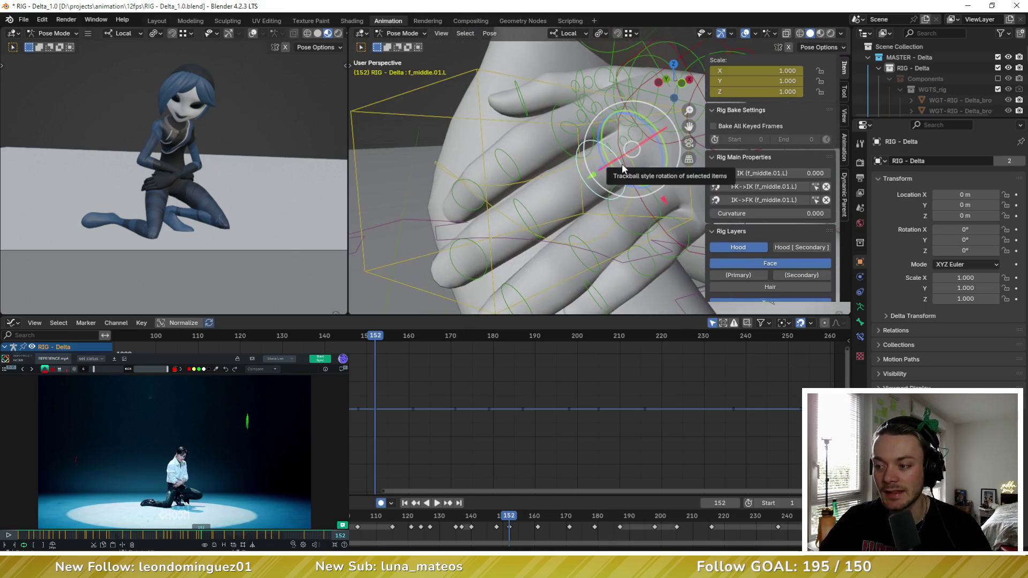
{"action": "middle_click_drag", "start_coordinate": [567, 149], "coordinate": [527, 188]}
{"action": "left_click", "coordinate": [668, 233]}
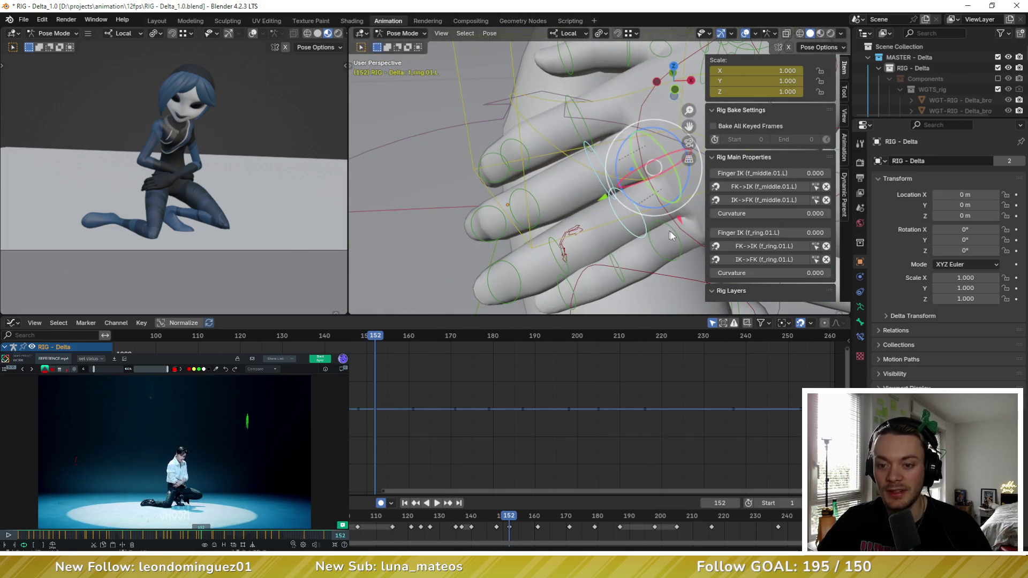
{"action": "mouse_move", "coordinate": [674, 234]}
{"action": "middle_mouse_down"}
{"action": "mouse_move", "coordinate": [545, 105]}
{"action": "mouse_move", "coordinate": [587, 109]}
{"action": "middle_mouse_up"}
{"action": "left_click", "coordinate": [638, 207]}
{"action": "key", "text": "r"}
{"action": "key", "text": "x"}
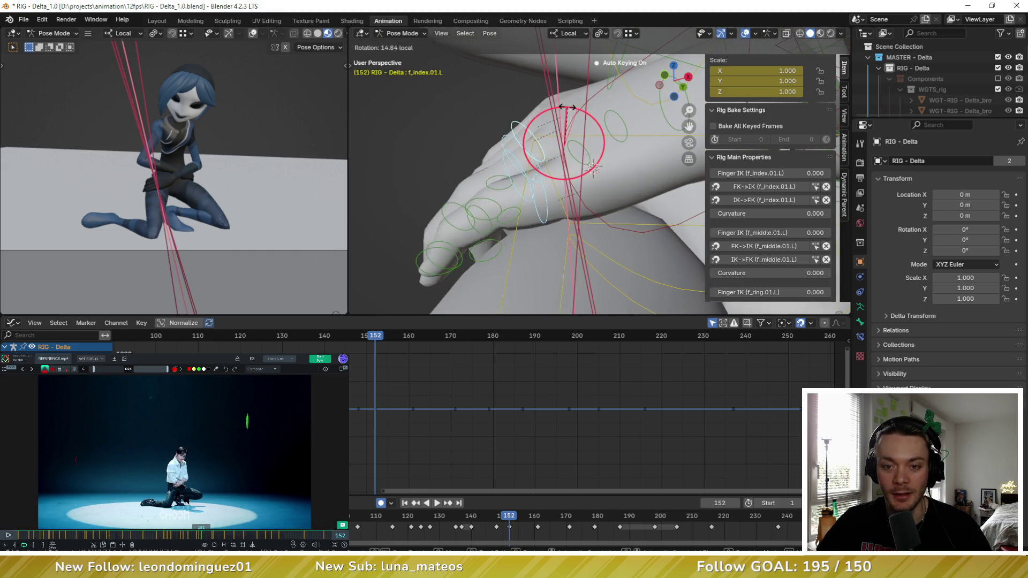
{"action": "left_click", "coordinate": [538, 166]}
Step: Clear the stray finger bone's pose transform and curl the index fingertip on X
{"action": "mouse_move", "coordinate": [538, 166]}
{"action": "middle_mouse_down"}
{"action": "mouse_move", "coordinate": [592, 166]}
{"action": "mouse_move", "coordinate": [608, 178]}
{"action": "middle_mouse_up"}
{"action": "left_click", "coordinate": [525, 185]}
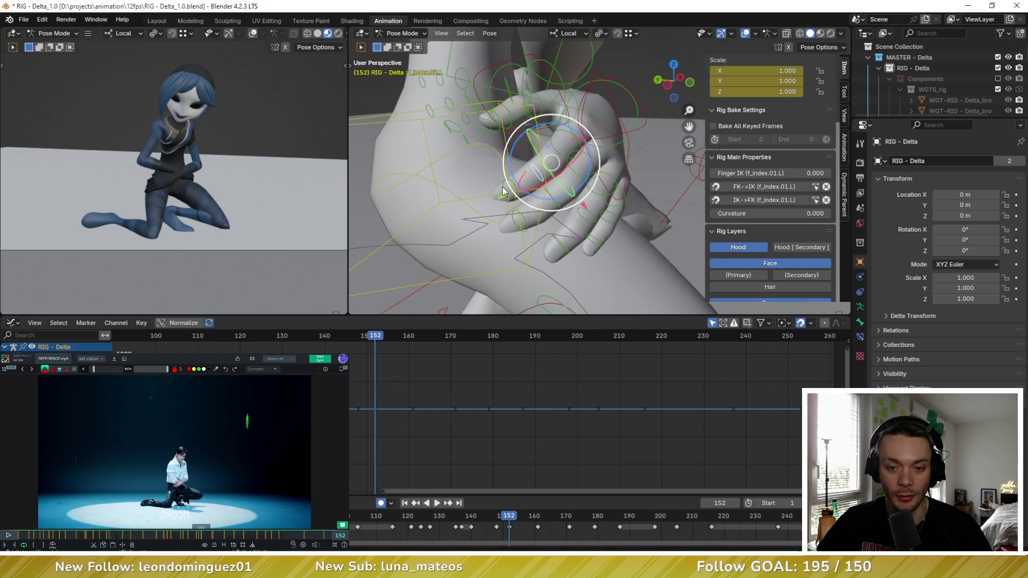
{"action": "left_click", "coordinate": [489, 33]}
{"action": "mouse_move", "coordinate": [578, 52]}
{"action": "left_click", "coordinate": [625, 54]}
{"action": "mouse_move", "coordinate": [624, 54]}
{"action": "middle_mouse_down"}
{"action": "mouse_move", "coordinate": [593, 204]}
{"action": "mouse_move", "coordinate": [657, 201]}
{"action": "middle_mouse_up"}
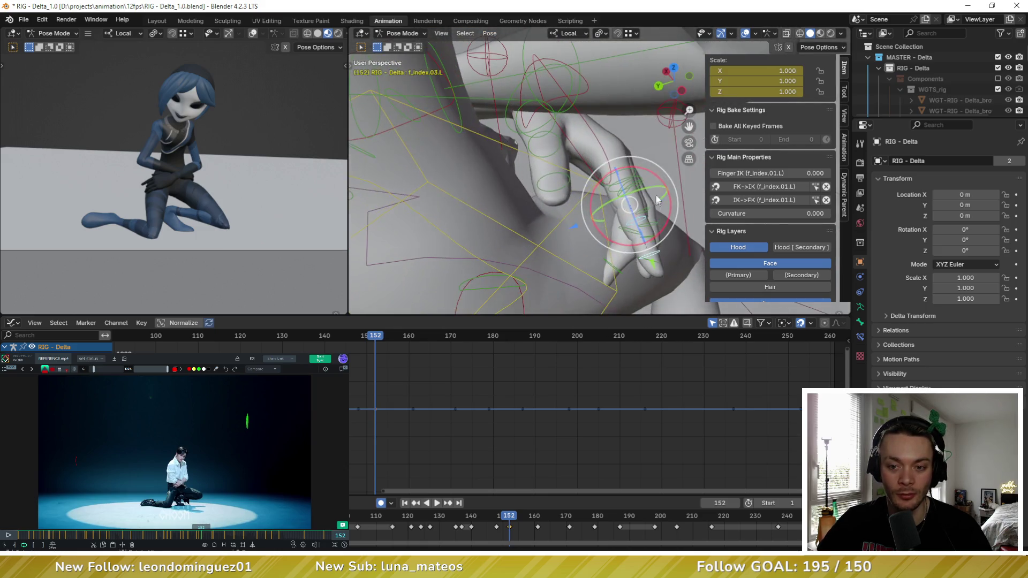
{"action": "key", "text": "r"}
{"action": "key", "text": "x"}
{"action": "left_click", "coordinate": [632, 172]}
Step: Refine the left index finger base bone with two free rotations
{"action": "left_click", "coordinate": [632, 172]}
{"action": "middle_click_drag", "start_coordinate": [632, 172], "coordinate": [562, 124]}
{"action": "key", "text": "r"}
{"action": "key", "text": "r"}
{"action": "left_click", "coordinate": [563, 124]}
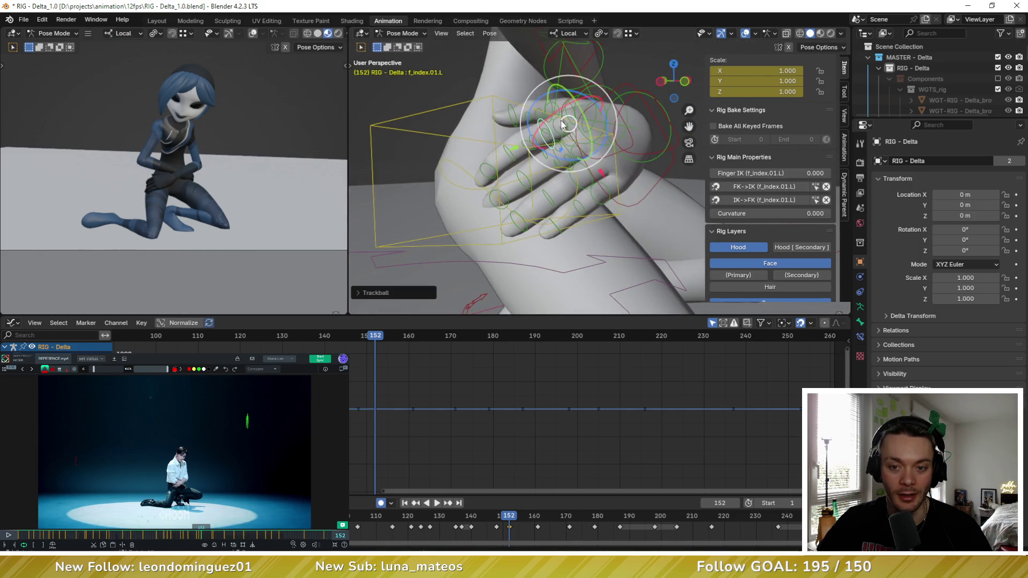
{"action": "key", "text": "r"}
{"action": "left_click", "coordinate": [567, 163]}
{"action": "middle_click_drag", "start_coordinate": [567, 163], "coordinate": [529, 182]}
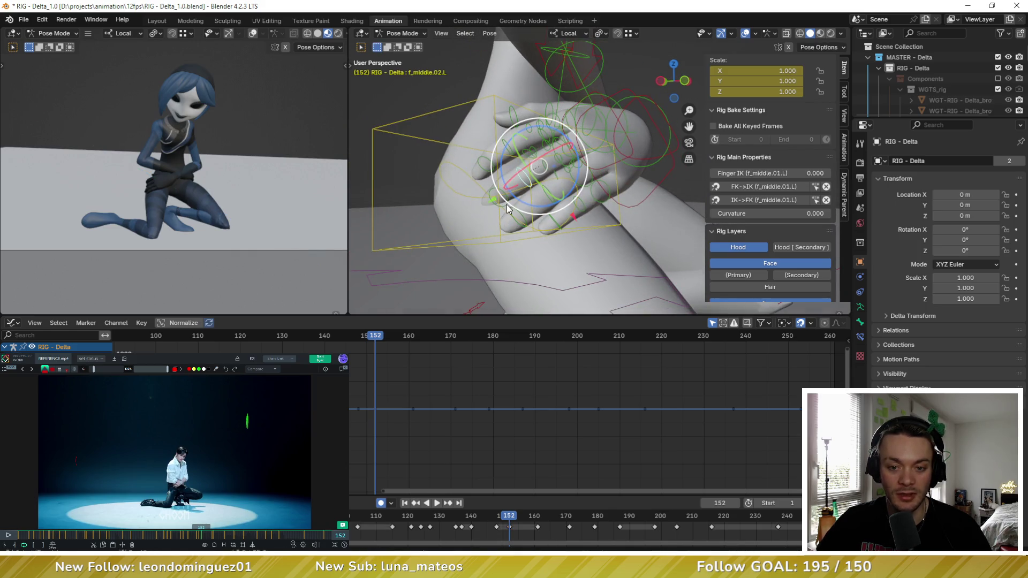
Step: Curl the middle finger's tip bone on local X and begin rotating the pinky base
{"action": "middle_click_drag", "start_coordinate": [508, 206], "coordinate": [536, 161]}
{"action": "left_click", "coordinate": [530, 136]}
{"action": "key", "text": "r"}
{"action": "key", "text": "x"}
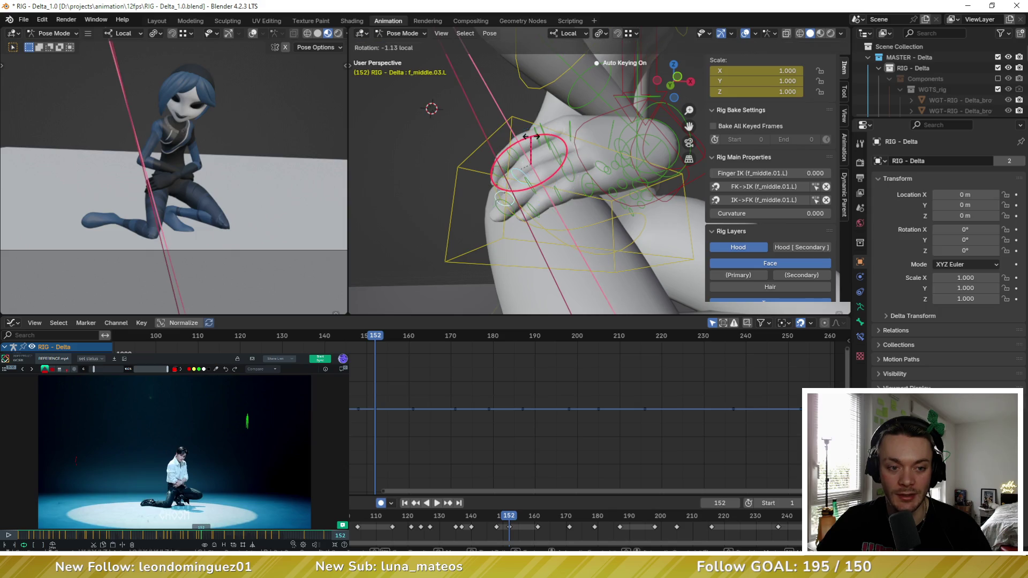
{"action": "left_click", "coordinate": [534, 136]}
{"action": "middle_click_drag", "start_coordinate": [531, 160], "coordinate": [518, 230]}
{"action": "mouse_move", "coordinate": [554, 193]}
{"action": "middle_mouse_down"}
{"action": "mouse_move", "coordinate": [548, 161]}
{"action": "mouse_move", "coordinate": [556, 188]}
{"action": "mouse_move", "coordinate": [570, 176]}
{"action": "middle_mouse_up"}
{"action": "left_click", "coordinate": [570, 176]}
{"action": "key", "text": "r"}
{"action": "key", "text": "r"}
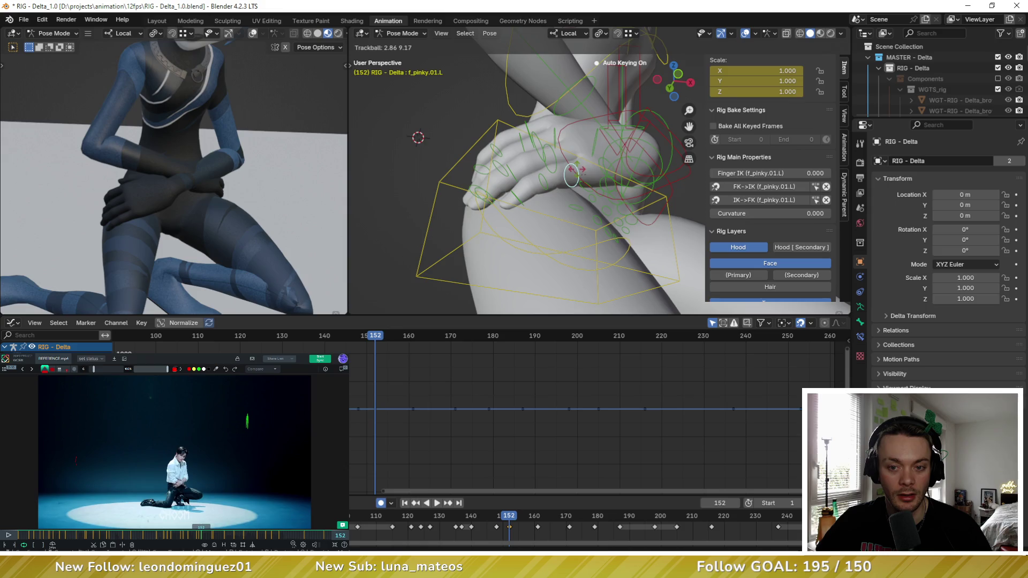
Step: Set the pinky base rotation curled toward the knee, then check frame 152 from several angles
{"action": "left_click", "coordinate": [605, 151]}
{"action": "left_click_drag", "start_coordinate": [589, 161], "coordinate": [592, 168]}
{"action": "mouse_move", "coordinate": [592, 168]}
{"action": "middle_mouse_down"}
{"action": "mouse_move", "coordinate": [577, 185]}
{"action": "mouse_move", "coordinate": [569, 152]}
{"action": "mouse_move", "coordinate": [594, 149]}
{"action": "mouse_move", "coordinate": [597, 161]}
{"action": "middle_mouse_up"}
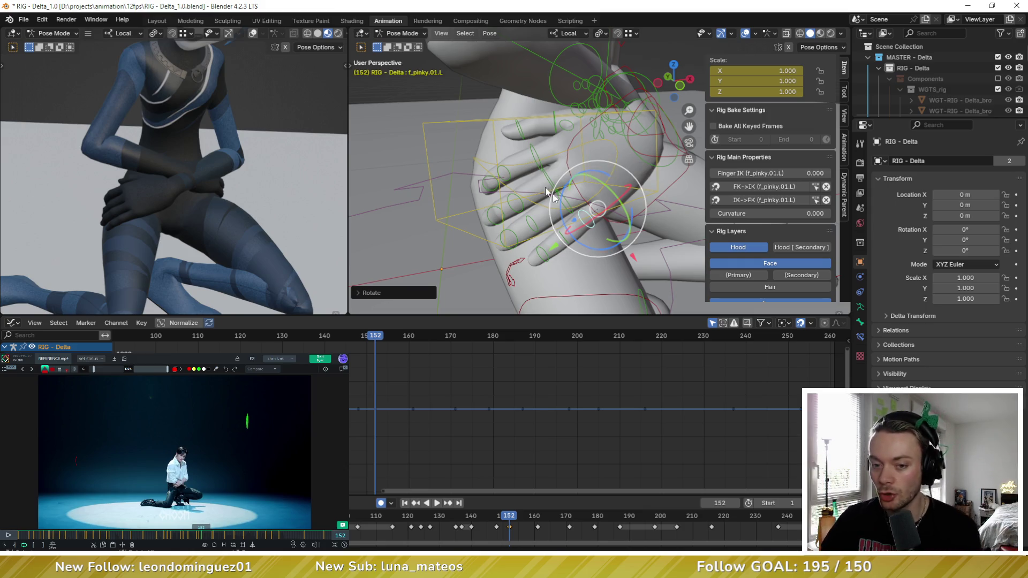
{"action": "key", "text": "Left"}
{"action": "key", "text": "Right"}
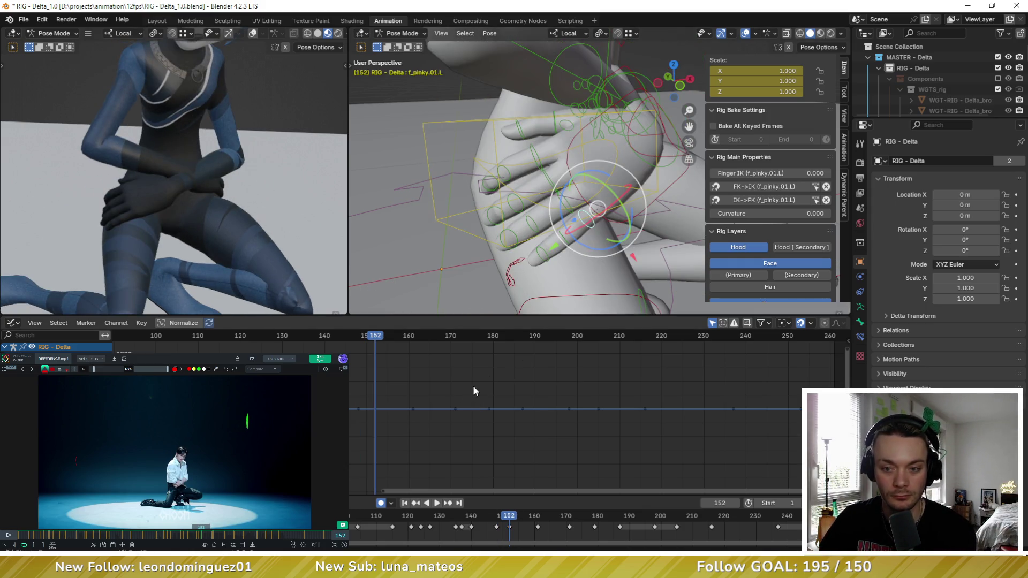
{"action": "middle_click_drag", "start_coordinate": [514, 214], "coordinate": [530, 177]}
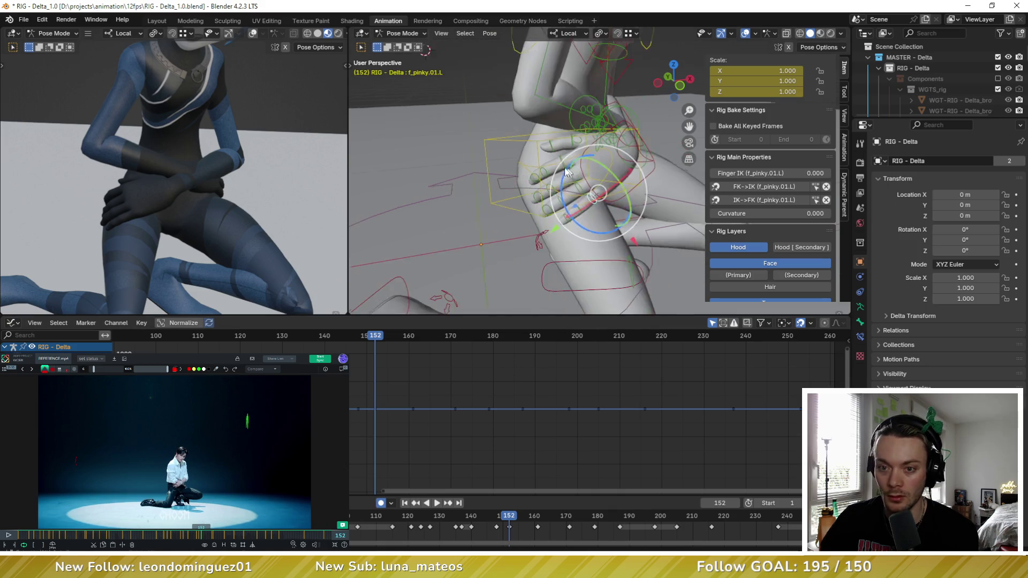
{"action": "scroll", "coordinate": [530, 176], "scroll_direction": "down", "scroll_amount": 4}
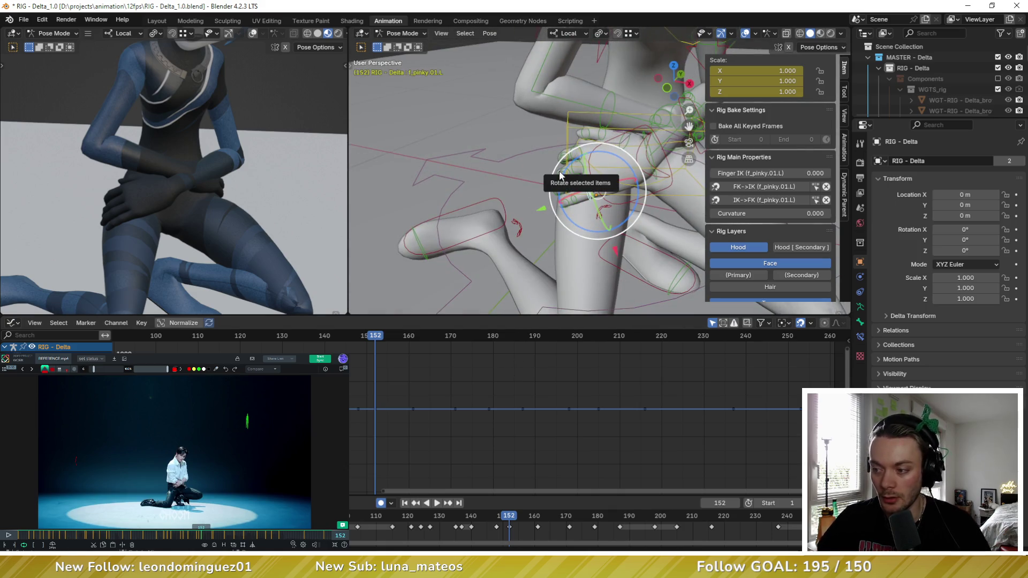
{"action": "mouse_move", "coordinate": [560, 175]}
{"action": "middle_mouse_down"}
{"action": "mouse_move", "coordinate": [562, 193]}
{"action": "mouse_move", "coordinate": [569, 168]}
{"action": "mouse_move", "coordinate": [560, 184]}
{"action": "middle_mouse_up"}
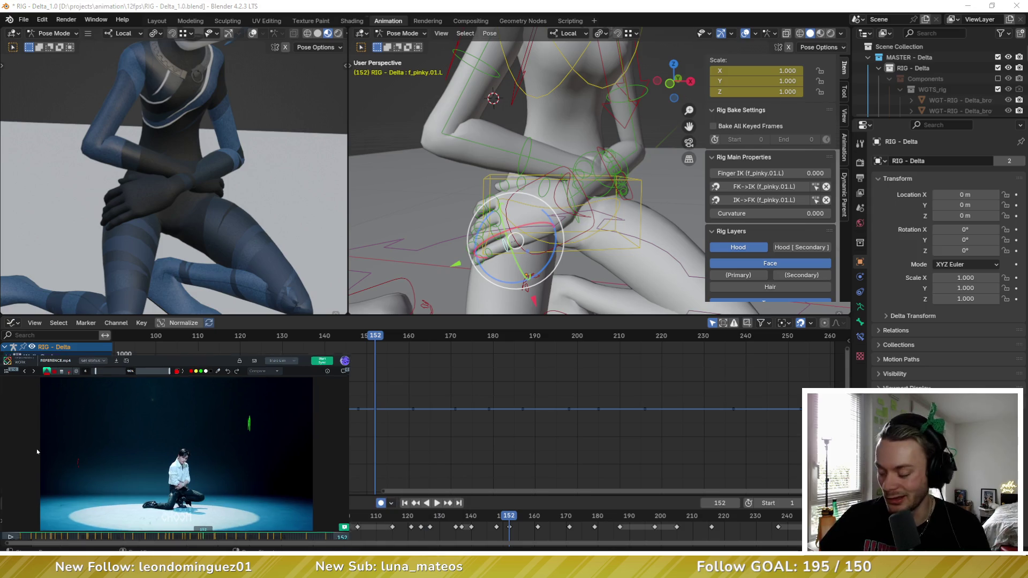
Step: Exit fullscreen in the reference browser and pause the Deezer favourites music
{"action": "key", "text": "F11"}
{"action": "left_click", "coordinate": [295, 360]}
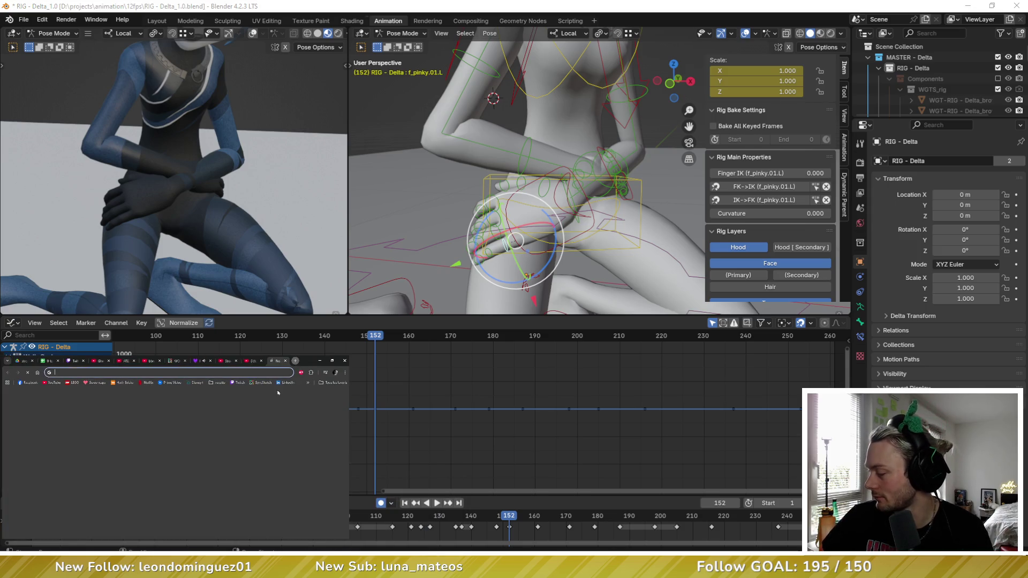
{"action": "key", "text": "ctrl+w"}
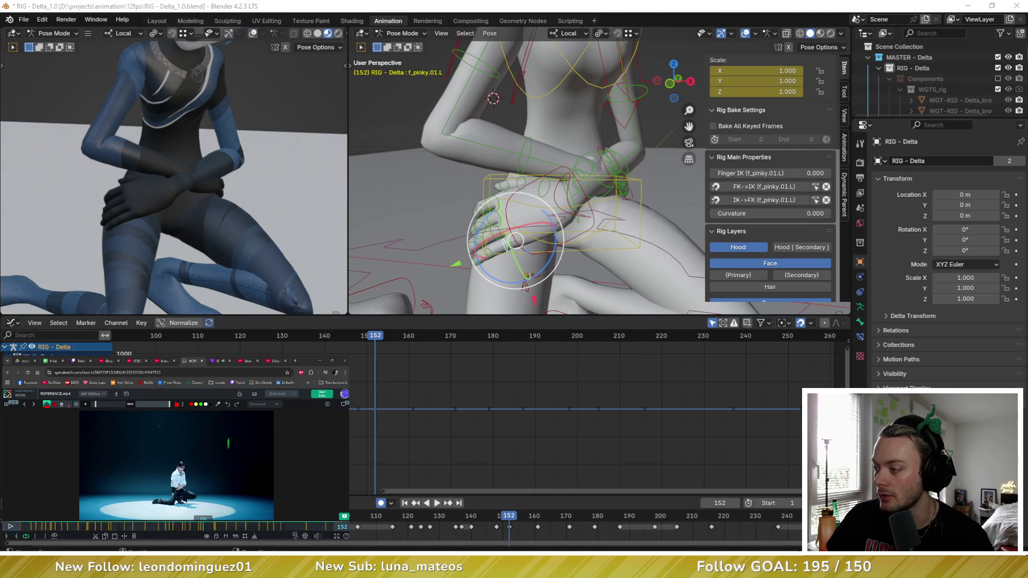
{"action": "left_click", "coordinate": [216, 361]}
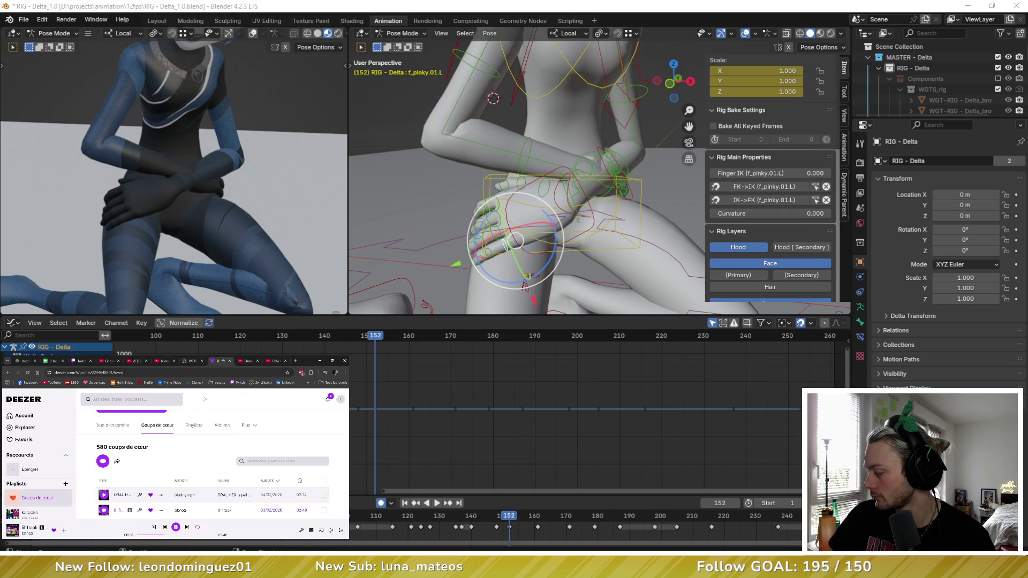
{"action": "left_click", "coordinate": [176, 527]}
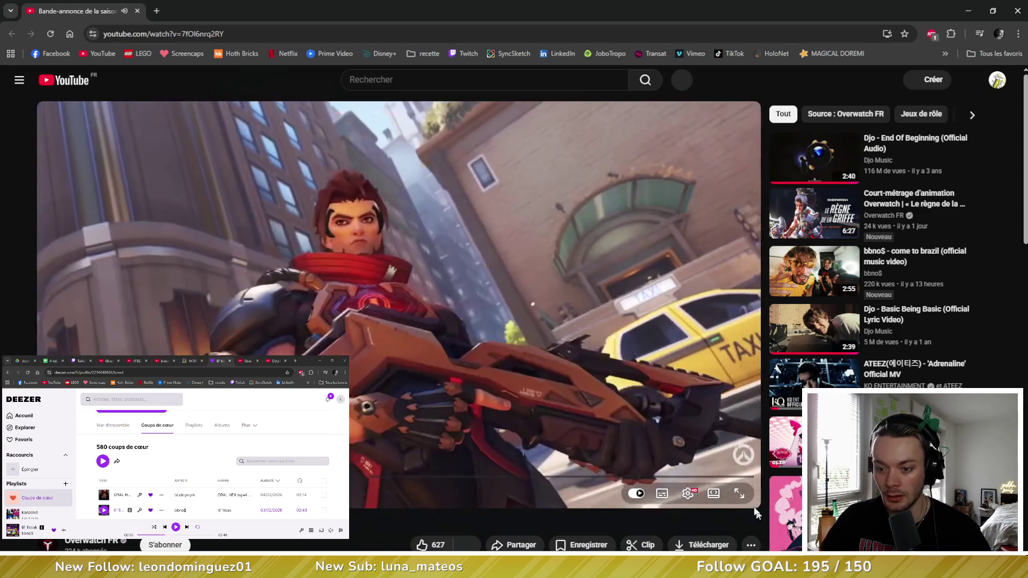
Step: Start the Overwatch season trailer playing in fullscreen
{"action": "left_click", "coordinate": [738, 492]}
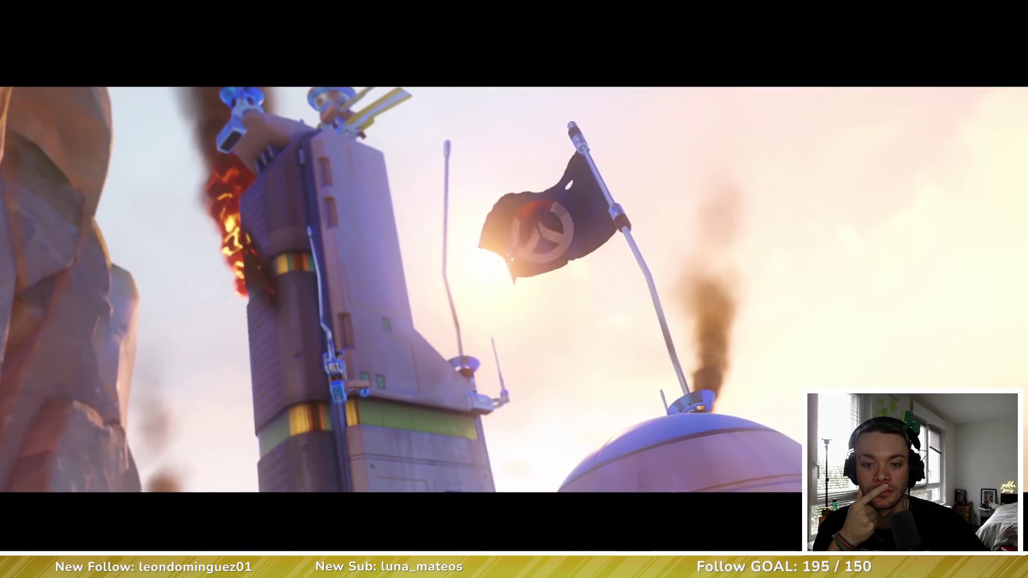
Step: Lower the system volume and pause the trailer at its closing title card
{"action": "key", "text": "XF86AudioLowerVolume"}
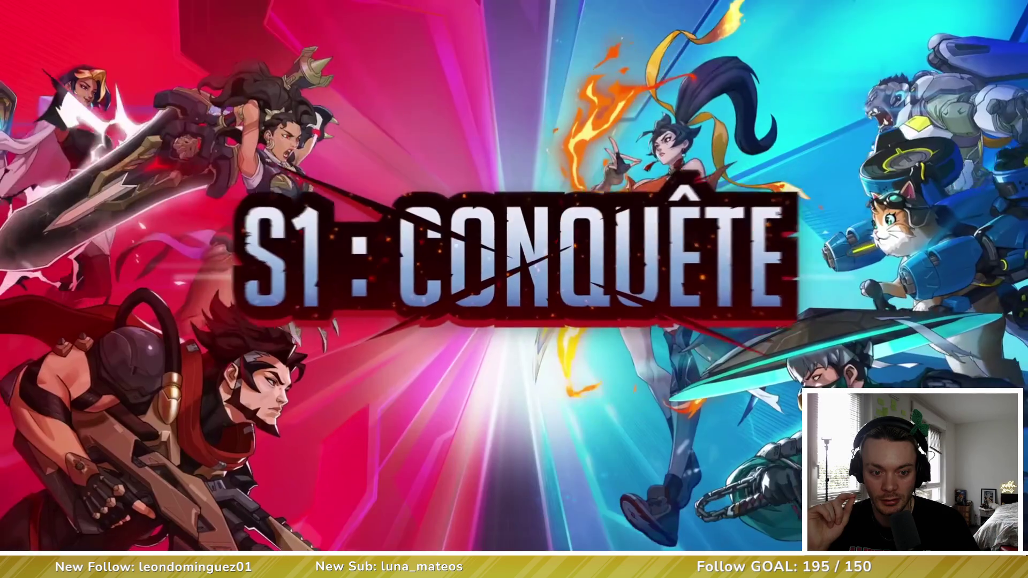
{"action": "key", "text": "space"}
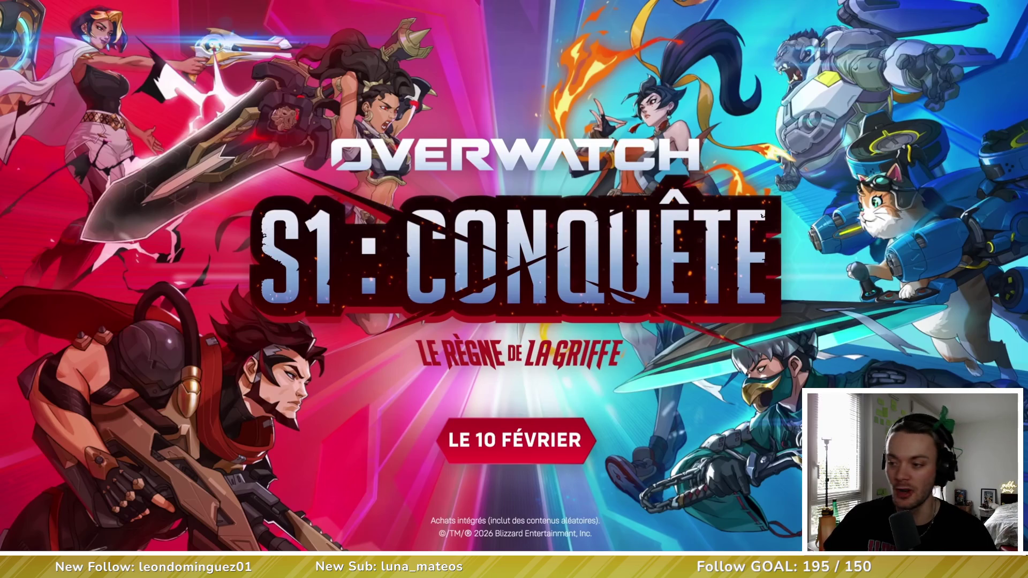
Step: Exit the trailer's fullscreen and open the Overwatch animated short in a new tab
{"action": "left_click", "coordinate": [792, 187]}
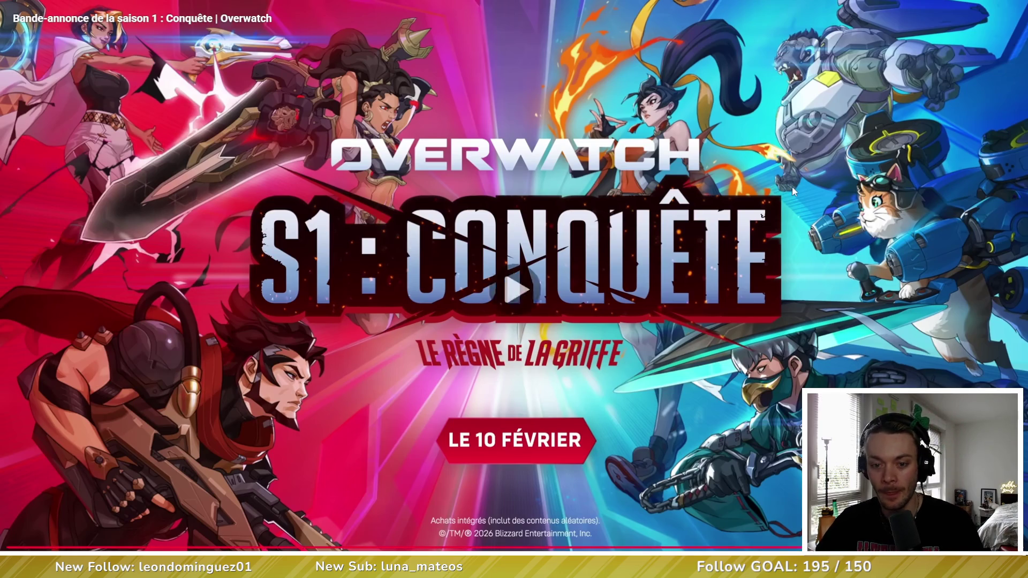
{"action": "key", "text": "Escape"}
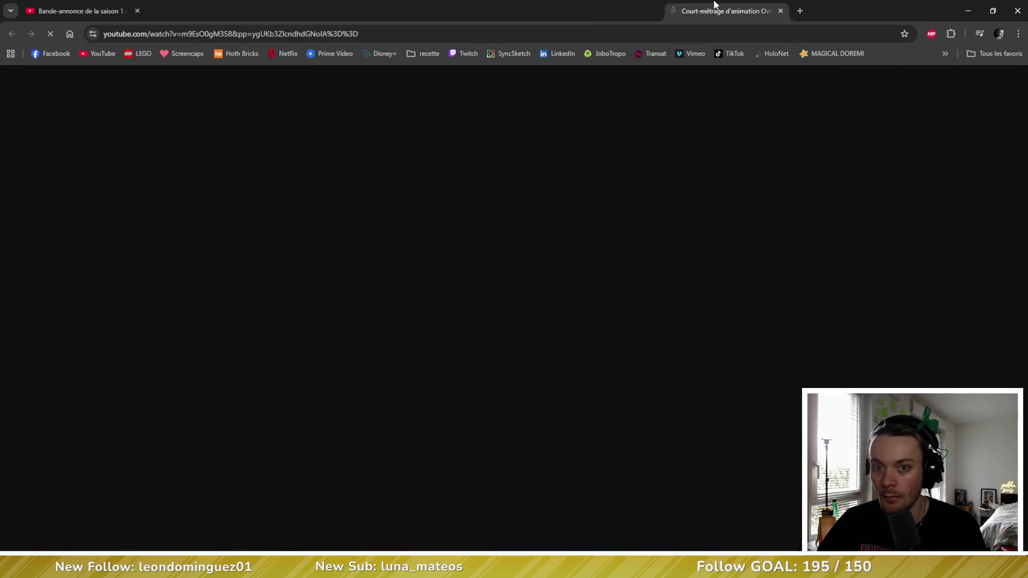
{"action": "left_click_drag", "start_coordinate": [733, 11], "coordinate": [607, 43]}
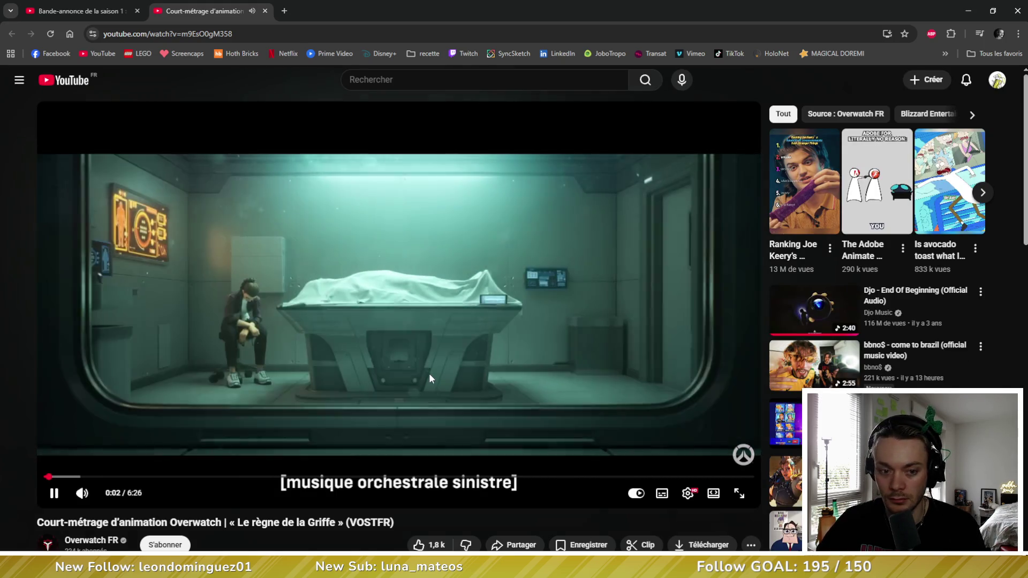
Step: Play the animated short fullscreen and pause it at the closing logo
{"action": "double_click", "coordinate": [429, 374]}
{"action": "left_click", "coordinate": [480, 323]}
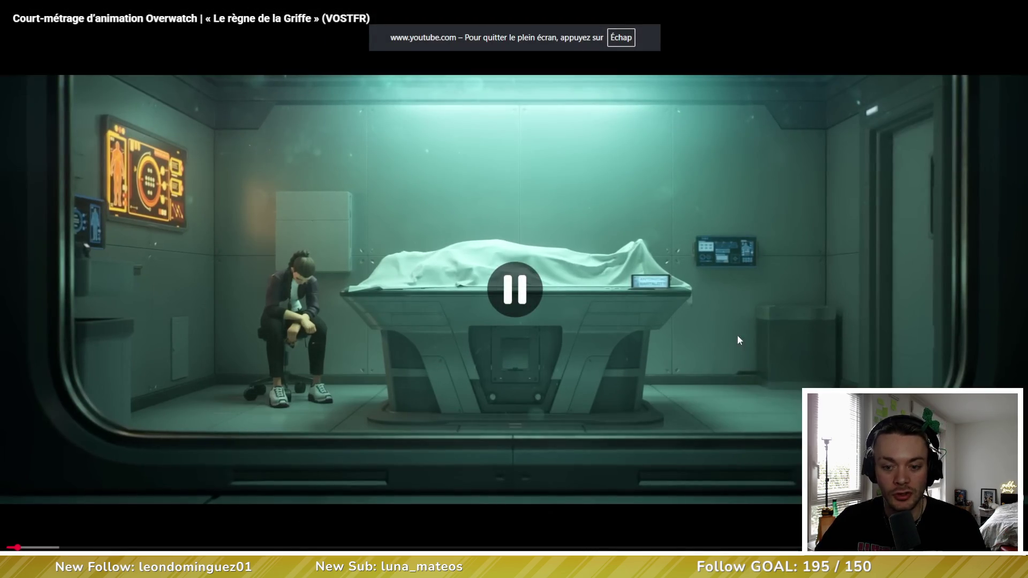
{"action": "left_click", "coordinate": [564, 323]}
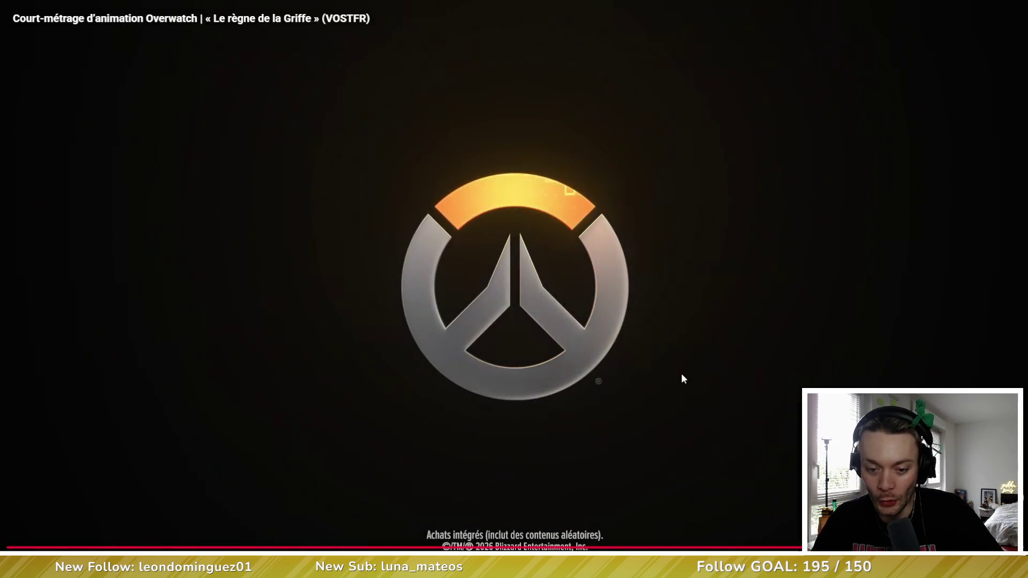
{"action": "left_click", "coordinate": [747, 455]}
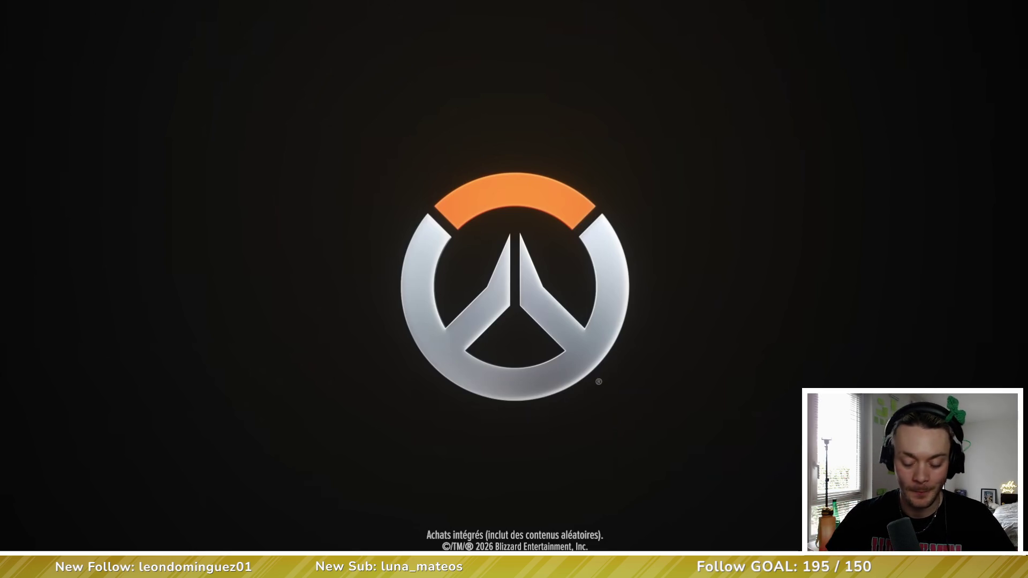
Step: Seek back and forth through the short, resuming at the 'commence maintenant.' close-up
{"action": "key", "text": "j"}
{"action": "key", "text": "j"}
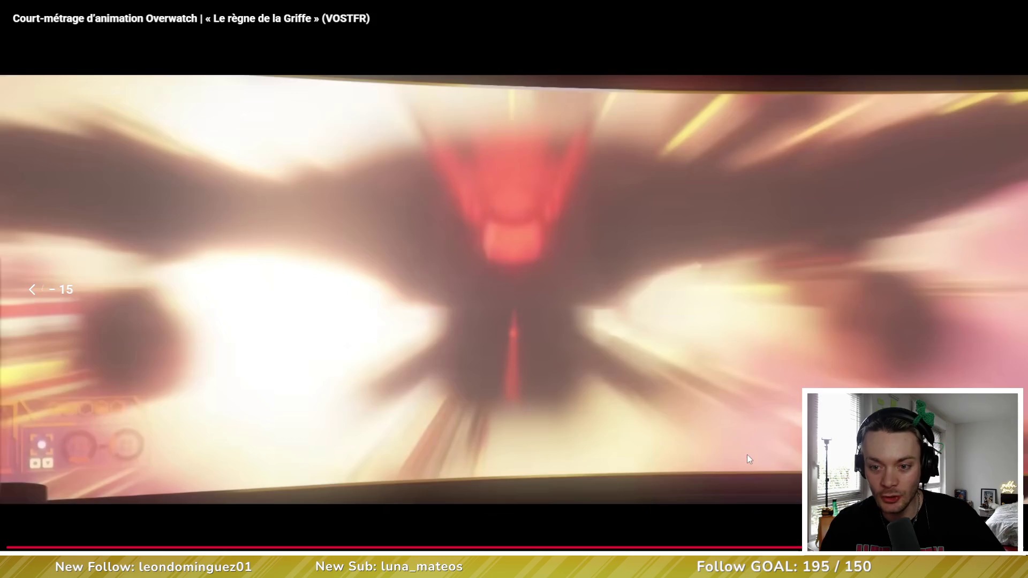
{"action": "key", "text": "Left"}
{"action": "key", "text": "Left"}
{"action": "key", "text": "Left"}
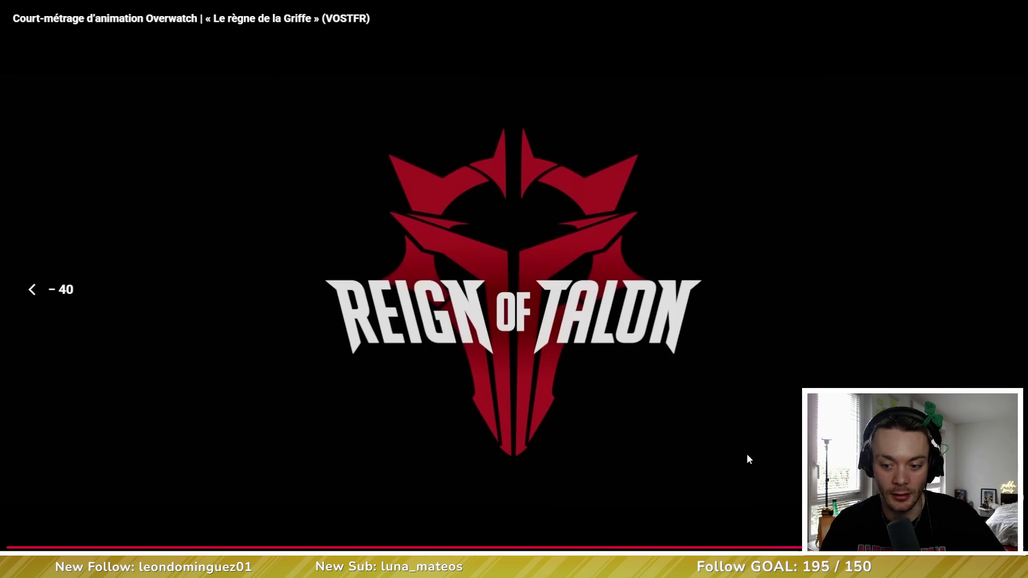
{"action": "key", "text": "Left"}
{"action": "key", "text": "Left"}
{"action": "key", "text": "Right"}
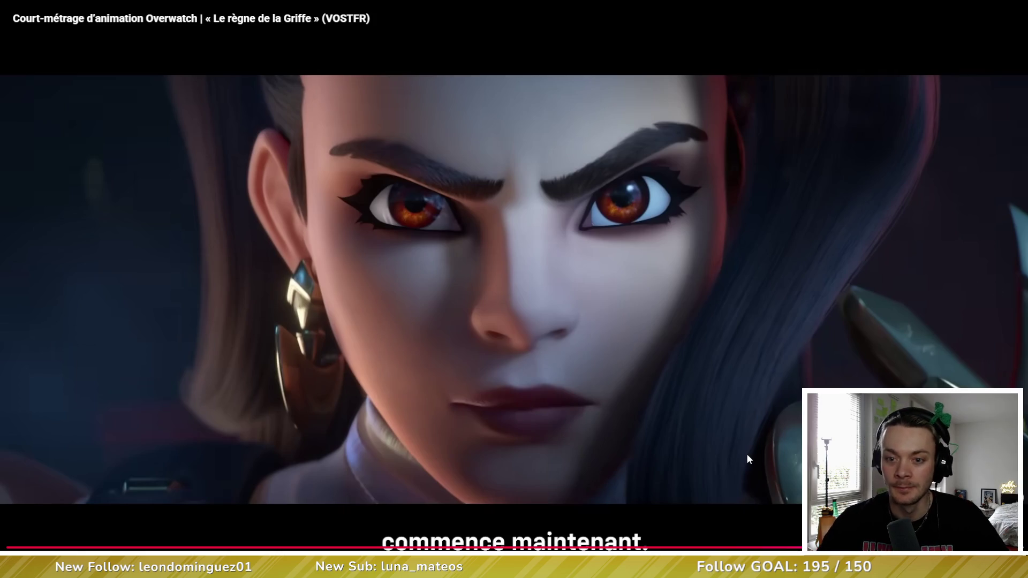
{"action": "key", "text": "Left"}
{"action": "key", "text": "Left"}
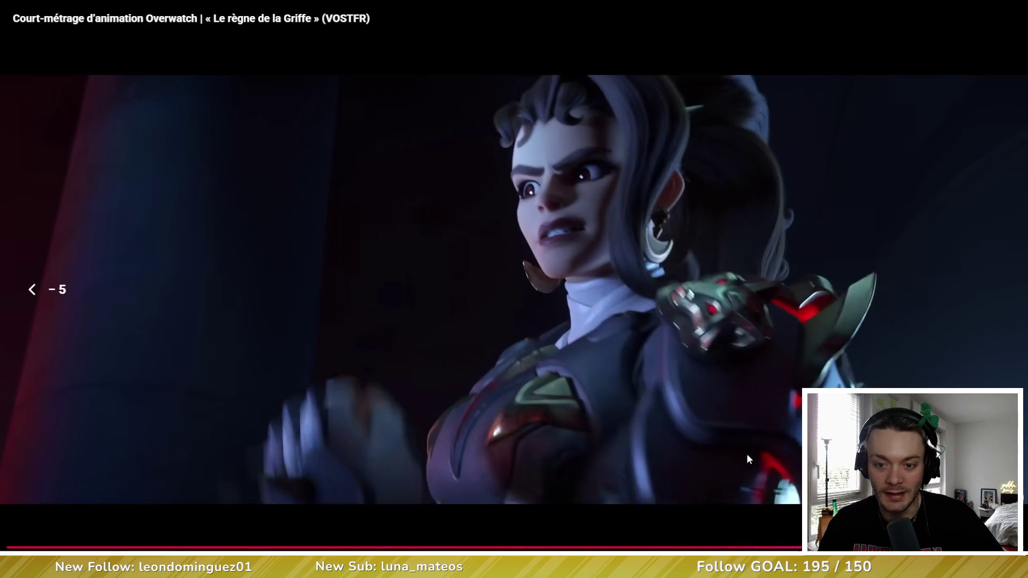
{"action": "key", "text": "Right"}
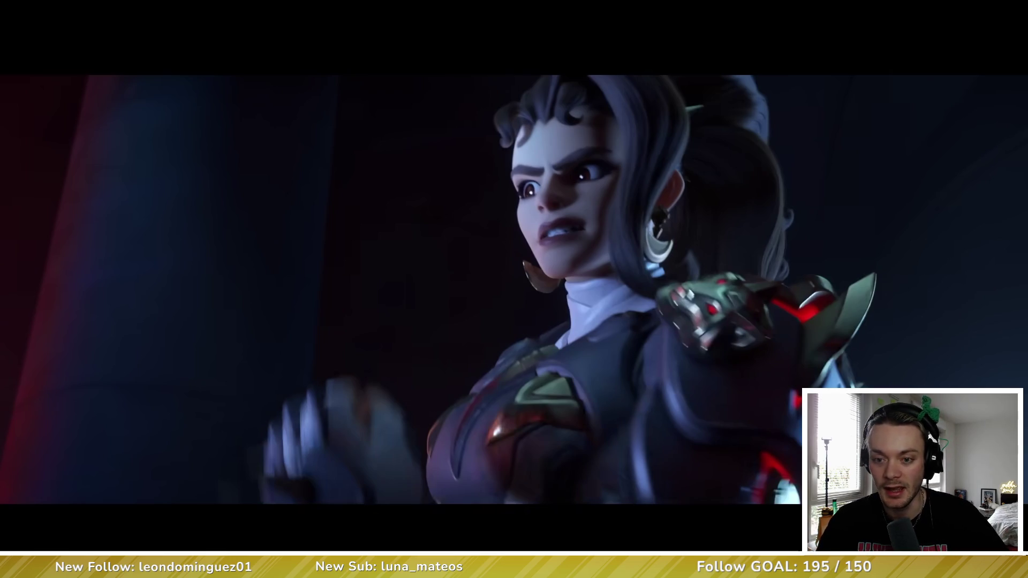
{"action": "key", "text": "Left"}
{"action": "key", "text": "Left"}
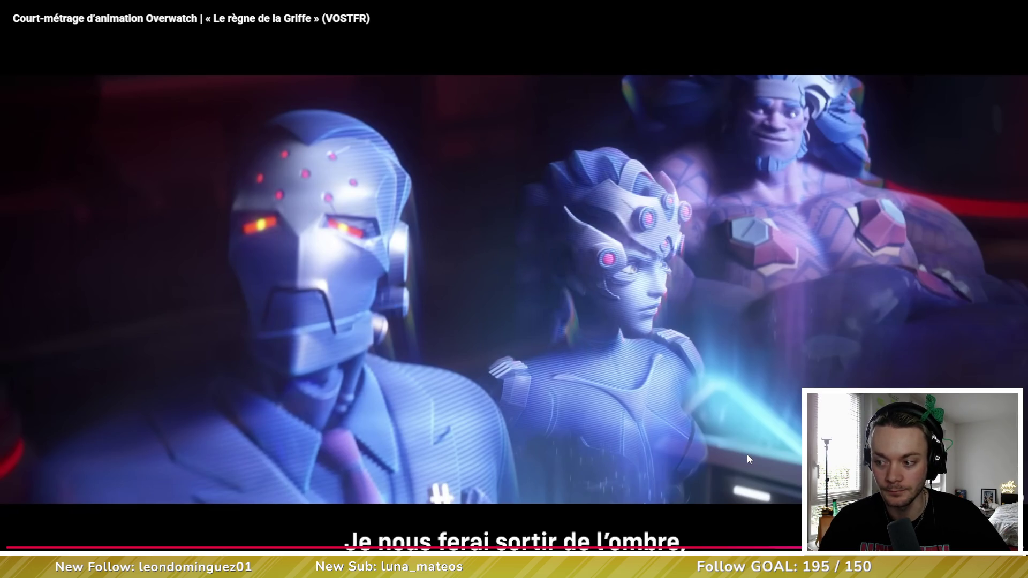
{"action": "key", "text": "Left"}
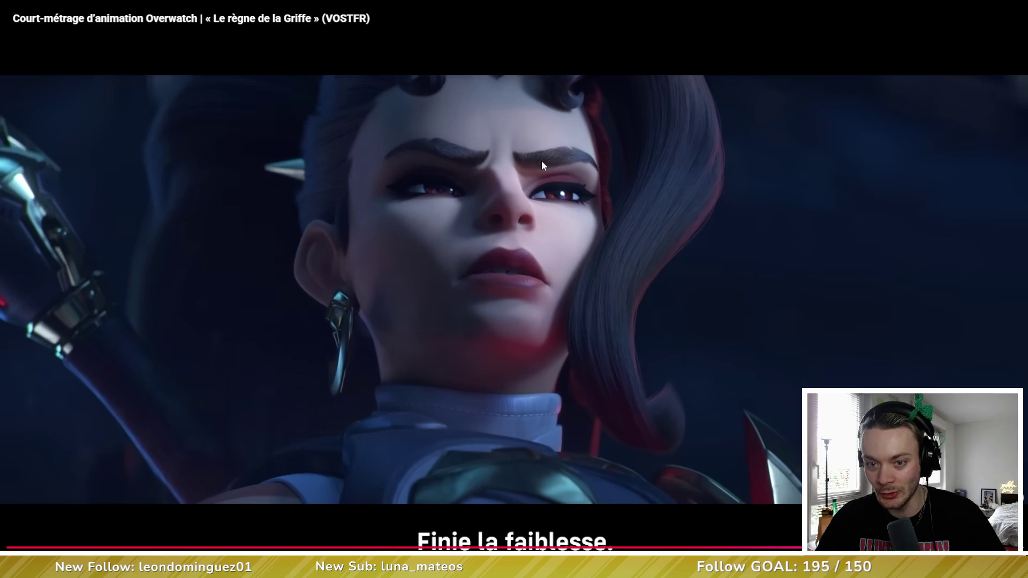
{"action": "left_click", "coordinate": [592, 162]}
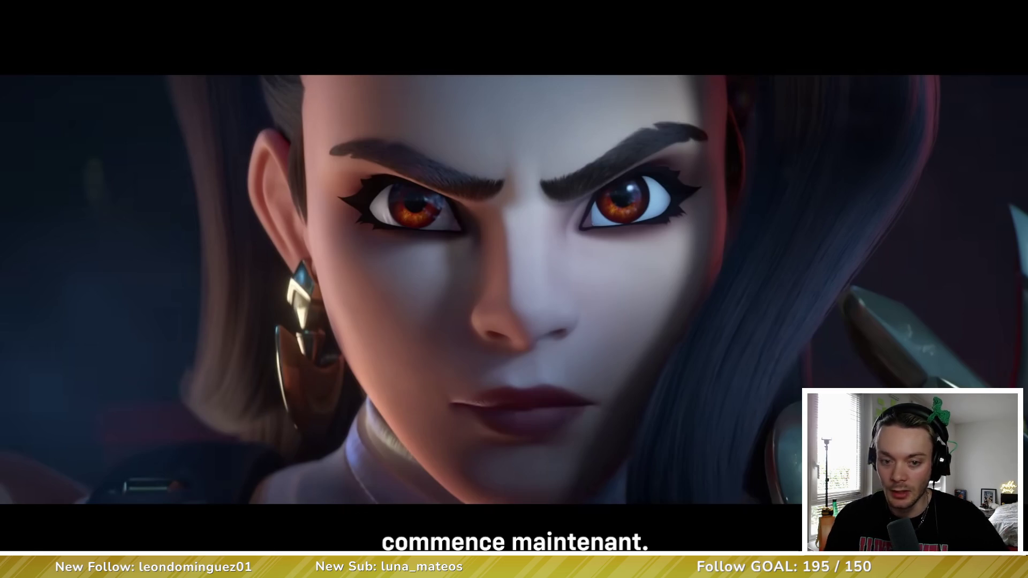
Step: Seek back through the short toward the kneeling scene, pausing and resuming along the way
{"action": "key", "text": "Left"}
{"action": "key", "text": "Left"}
{"action": "key", "text": "Left"}
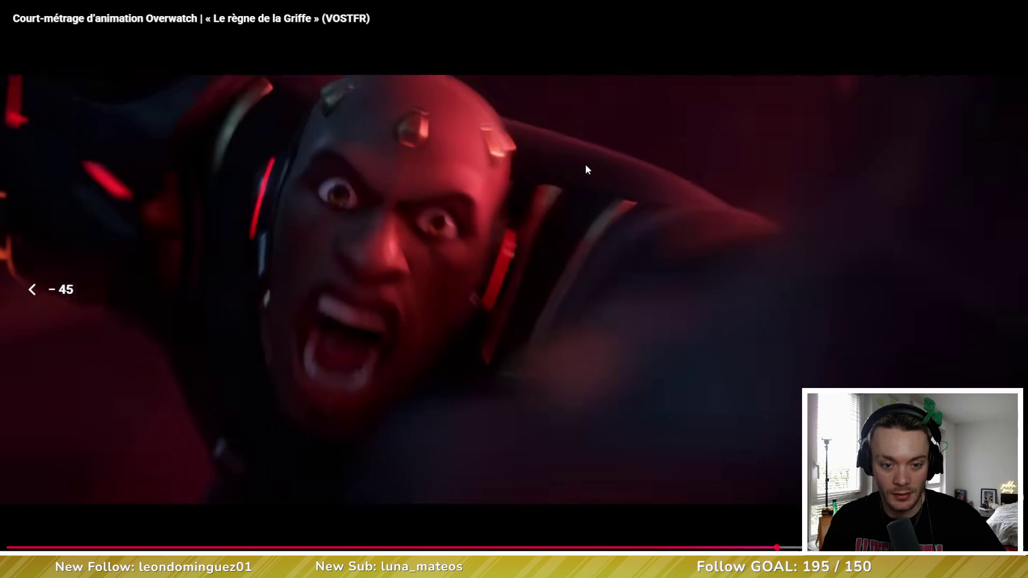
{"action": "key", "text": "Right"}
{"action": "key", "text": "Left"}
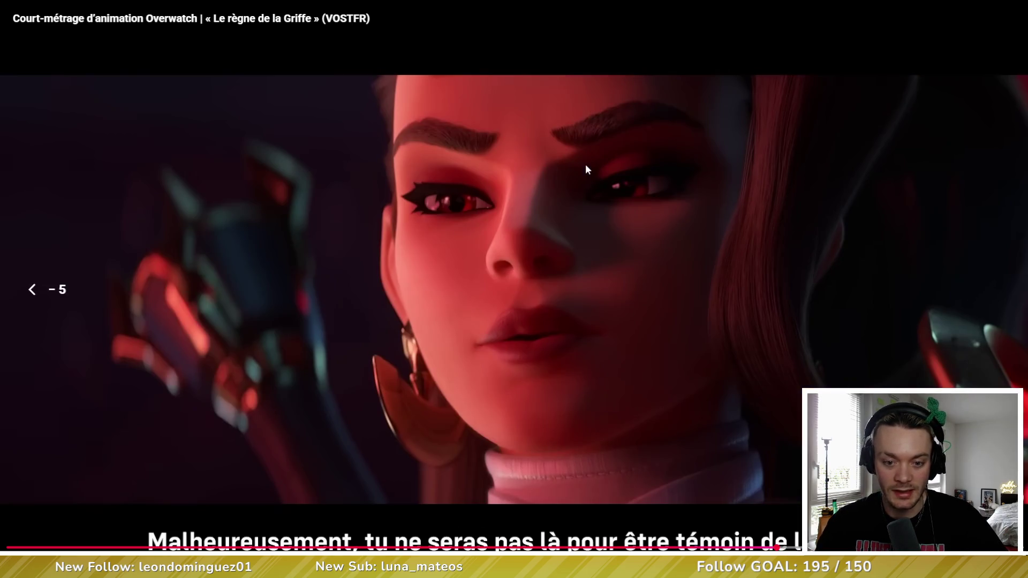
{"action": "key", "text": "space"}
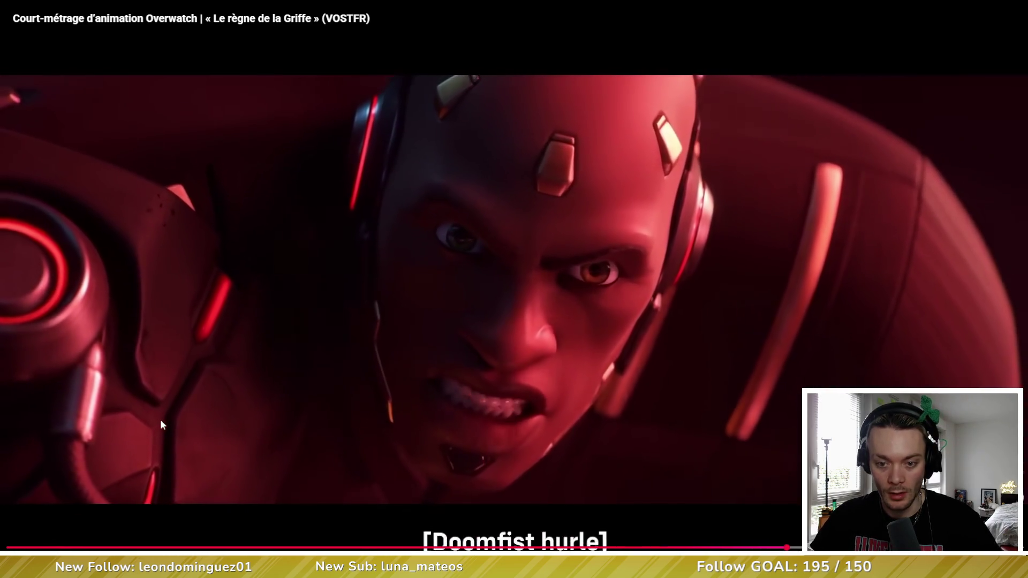
{"action": "key", "text": "space"}
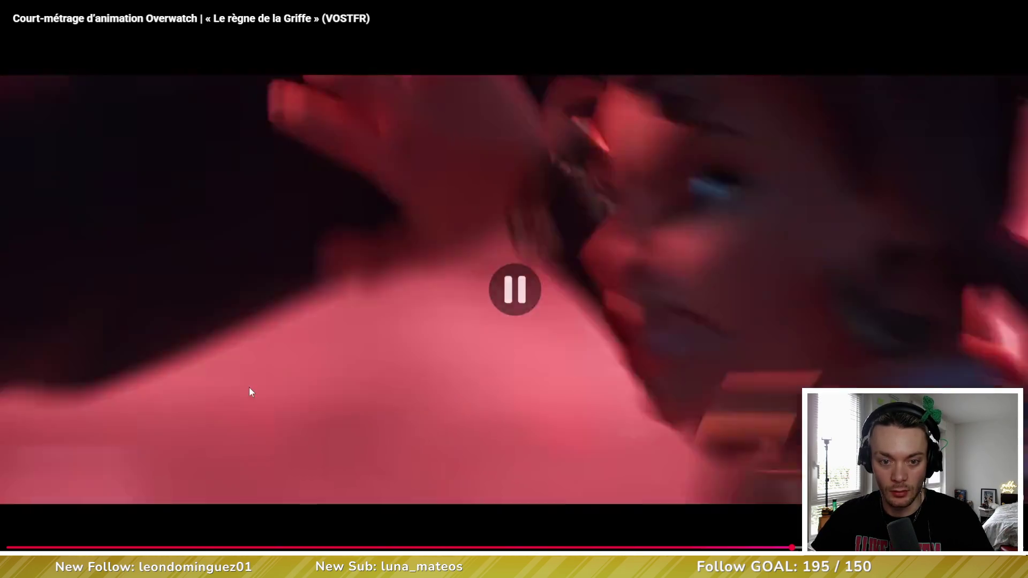
{"action": "key", "text": "Left"}
{"action": "key", "text": "Left"}
{"action": "key", "text": "Left"}
{"action": "key", "text": "Left"}
{"action": "key", "text": "Left"}
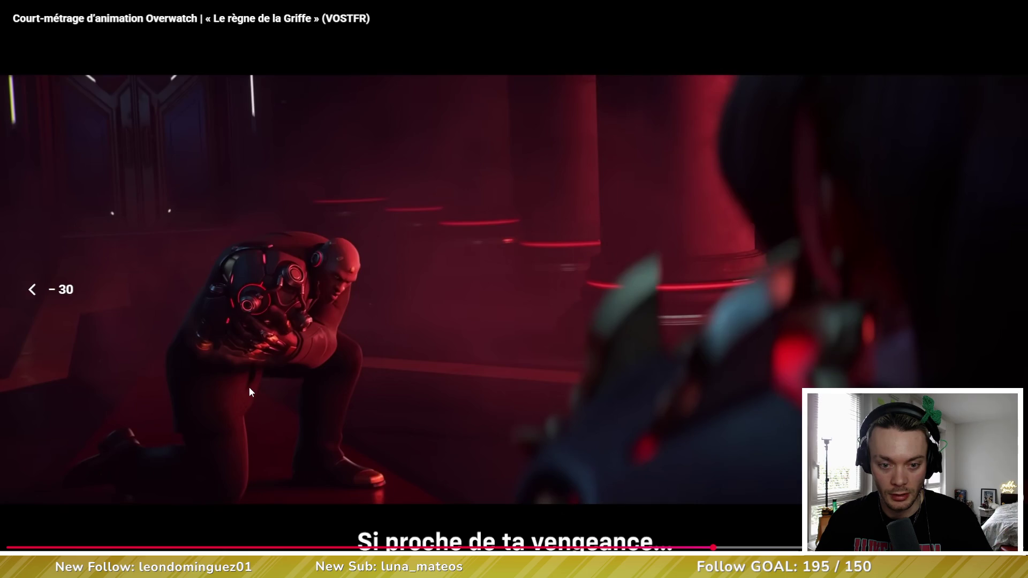
{"action": "key", "text": "Left"}
{"action": "key", "text": "Left"}
{"action": "key", "text": "Left"}
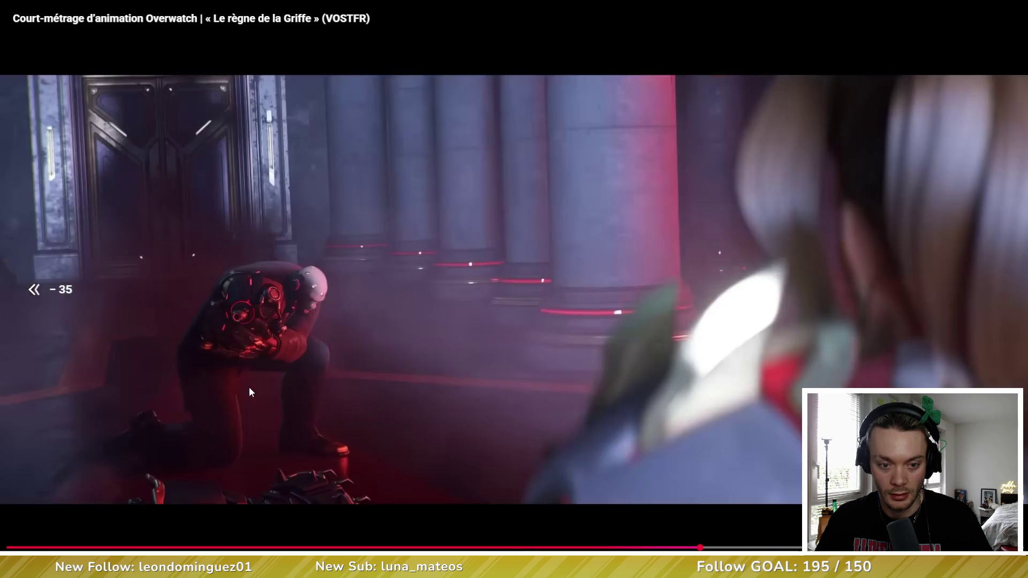
{"action": "key", "text": "Left"}
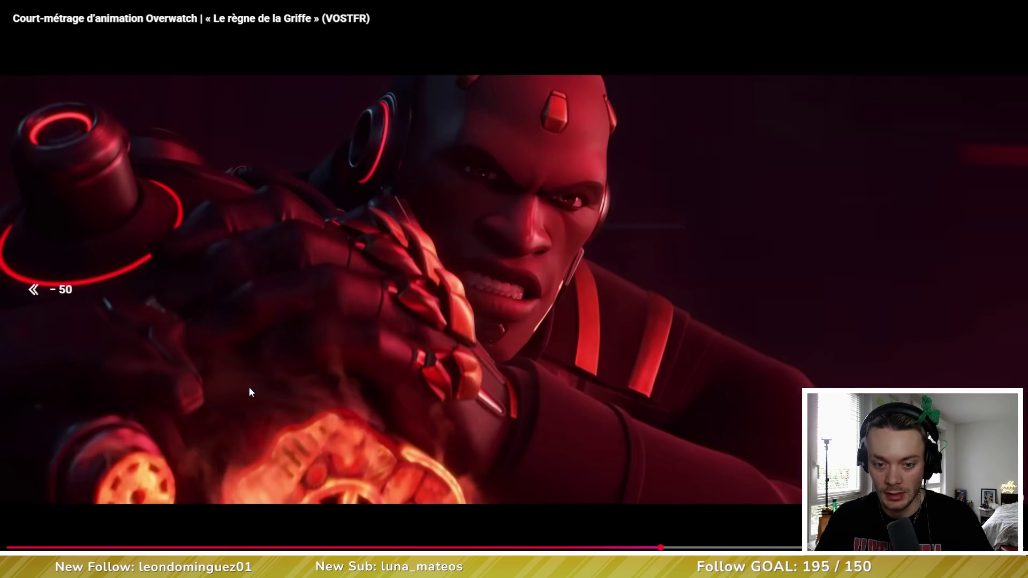
{"action": "key", "text": "Left"}
{"action": "key", "text": "Left"}
{"action": "key", "text": "Left"}
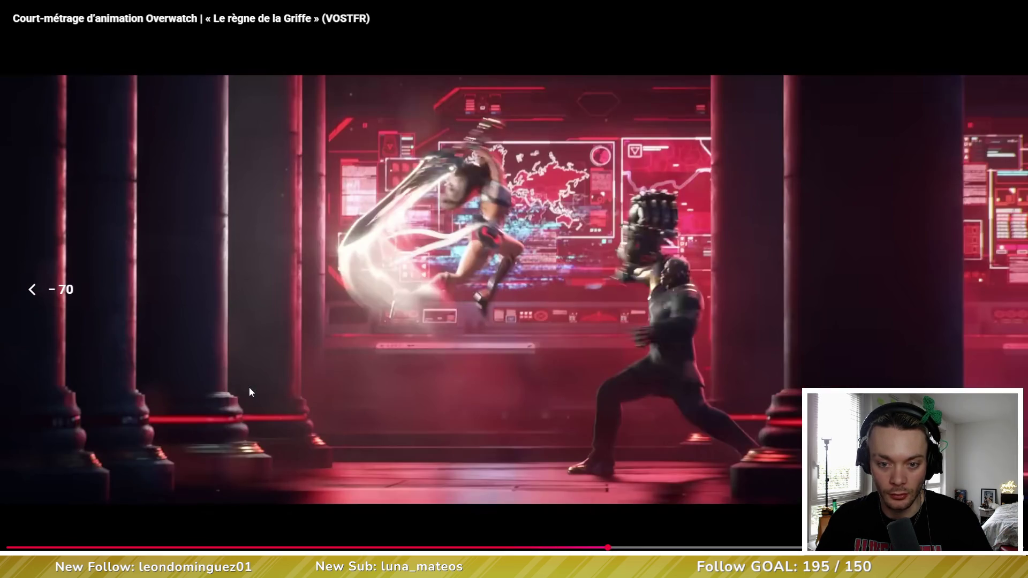
{"action": "key", "text": "Left"}
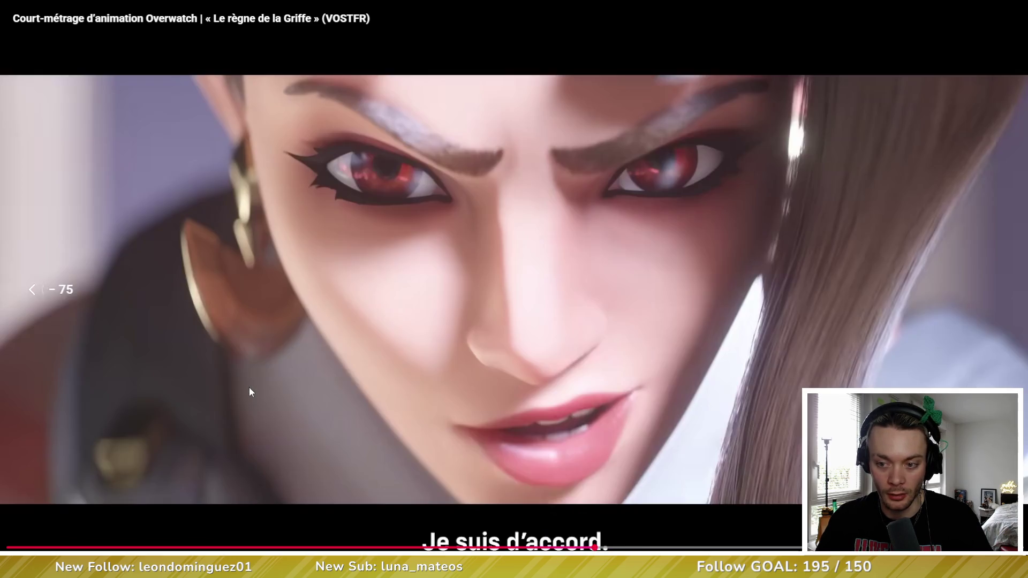
{"action": "key", "text": "Right"}
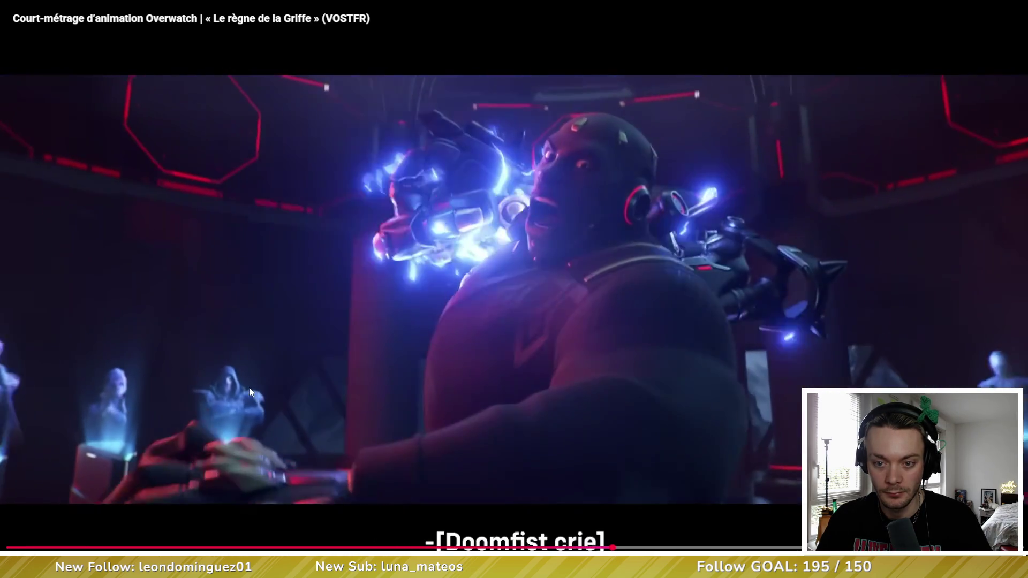
{"action": "key", "text": "space"}
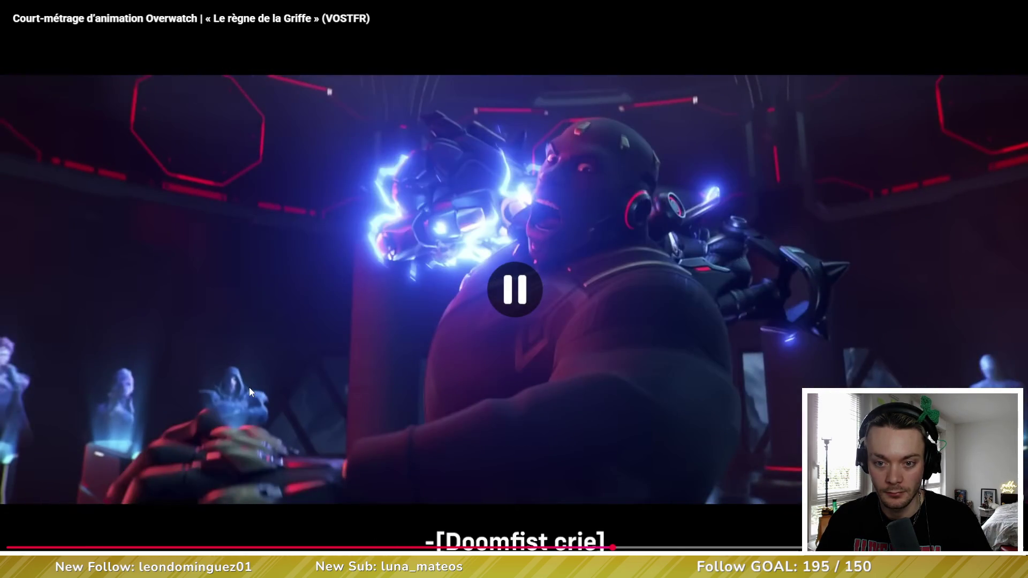
{"action": "key", "text": "space"}
{"action": "key", "text": "space"}
{"action": "key", "text": "space"}
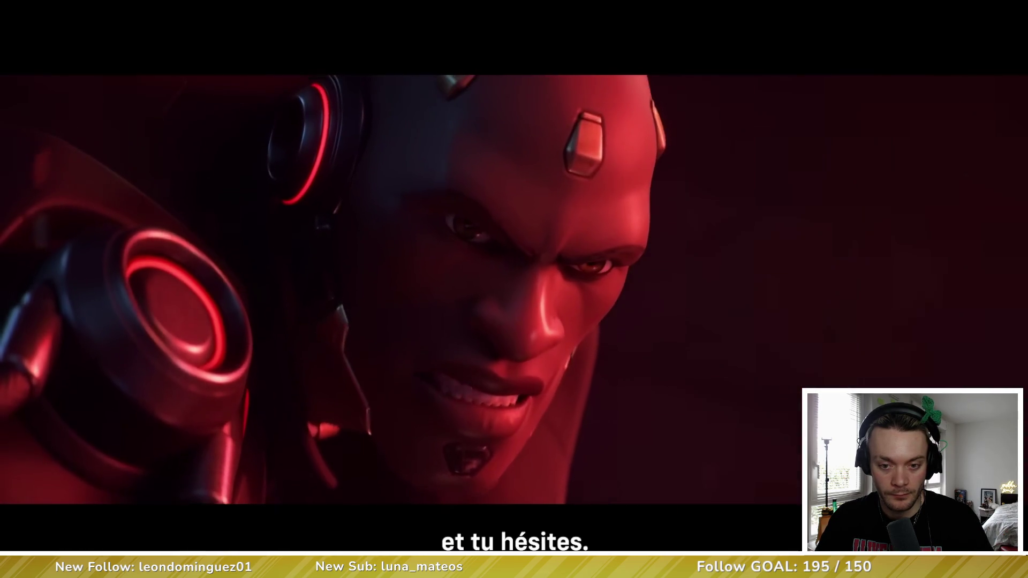
Step: Pause on the Doomfist close-up at 4:32 and exit fullscreen
{"action": "left_click", "coordinate": [249, 393]}
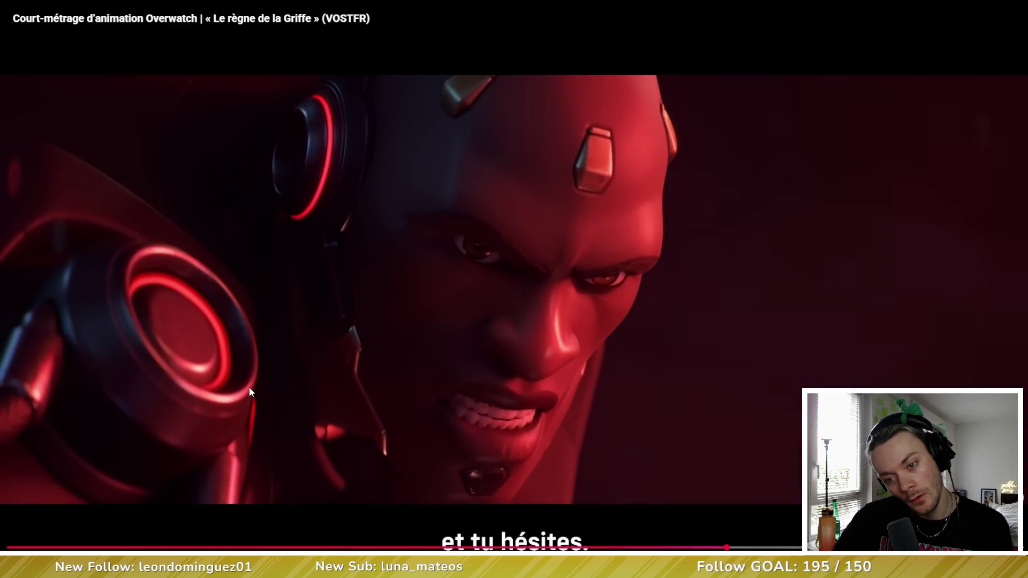
{"action": "left_click", "coordinate": [250, 392]}
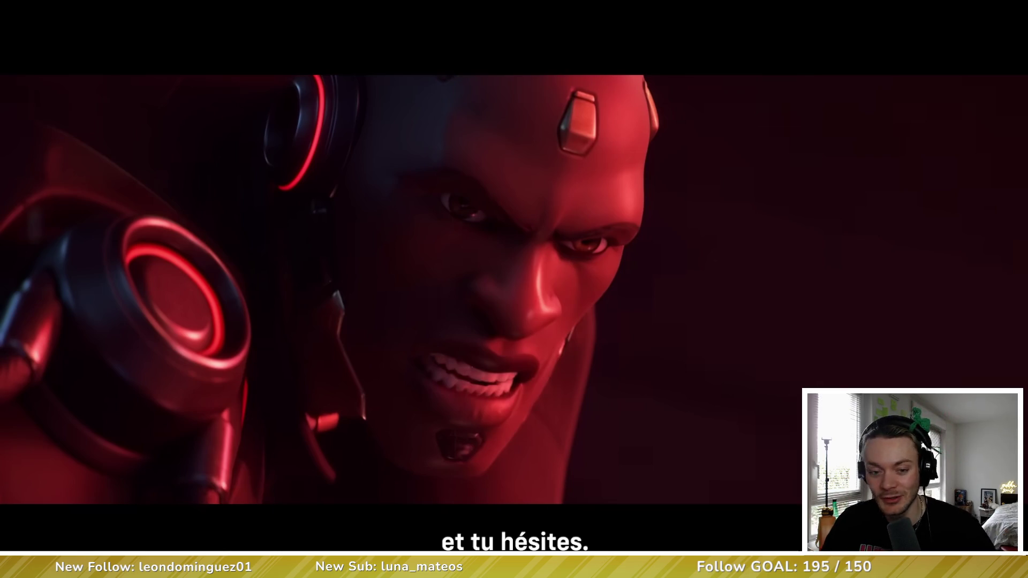
{"action": "mouse_move", "coordinate": [454, 418]}
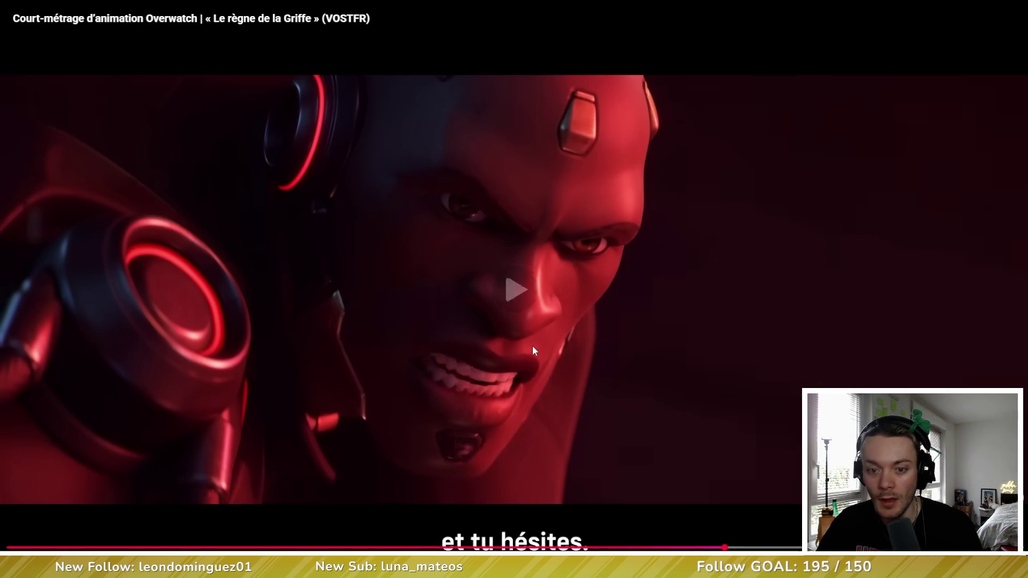
{"action": "key", "text": "Escape"}
{"action": "scroll", "coordinate": [487, 321], "scroll_direction": "down", "scroll_amount": 2}
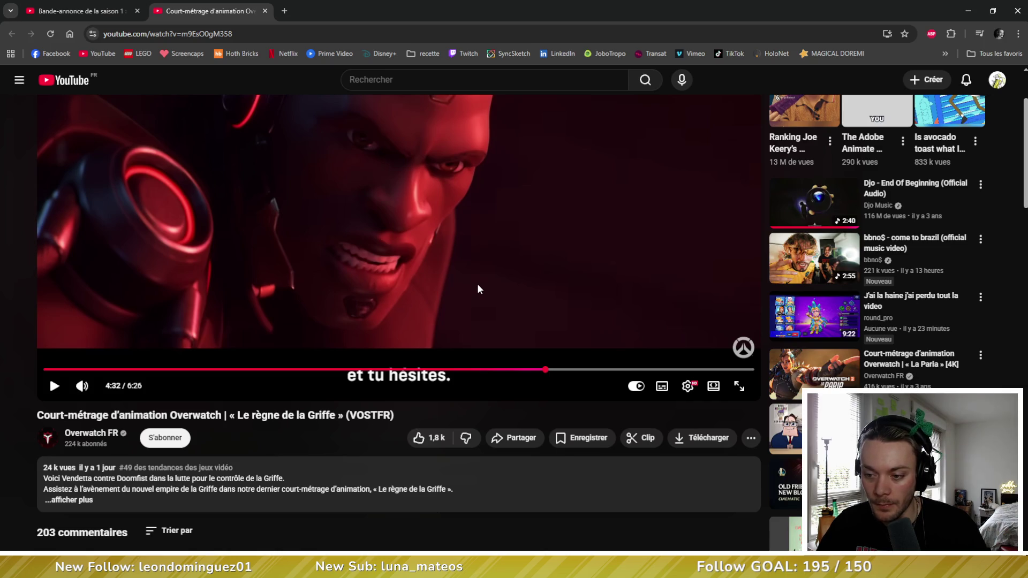
{"action": "scroll", "coordinate": [478, 289], "scroll_direction": "down", "scroll_amount": 3}
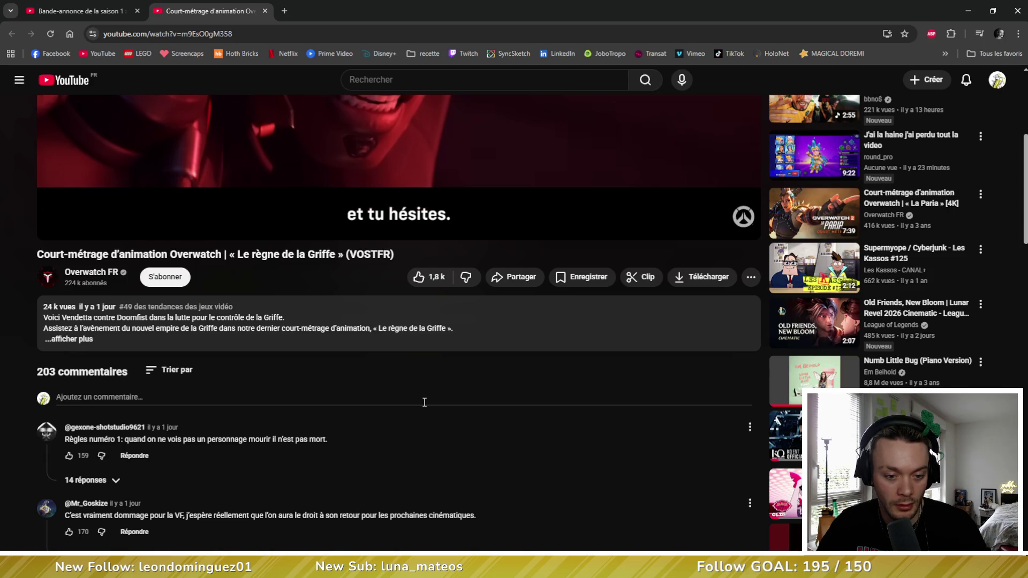
{"action": "scroll", "coordinate": [418, 401], "scroll_direction": "down", "scroll_amount": 1}
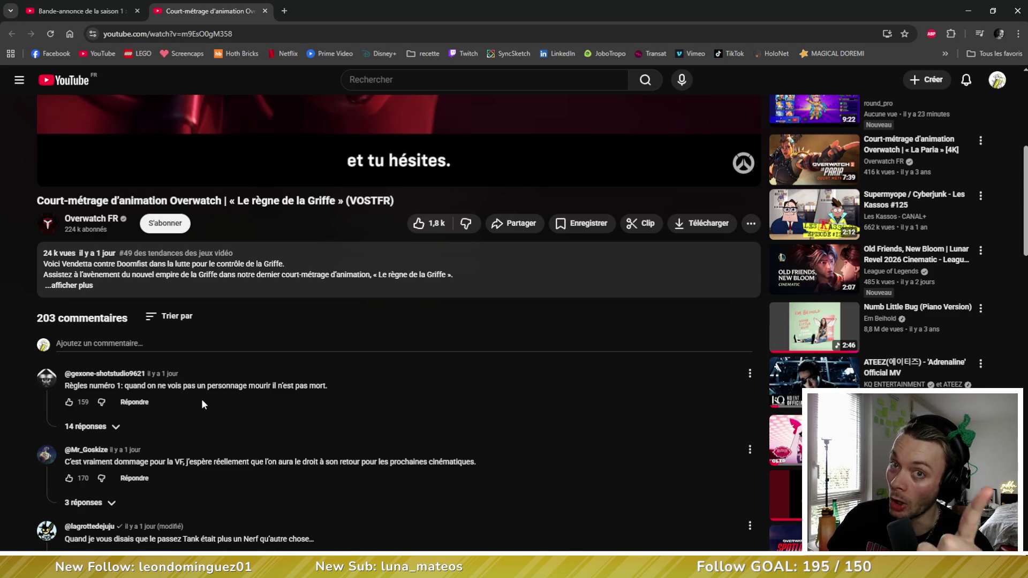
{"action": "scroll", "coordinate": [201, 400], "scroll_direction": "down", "scroll_amount": 3}
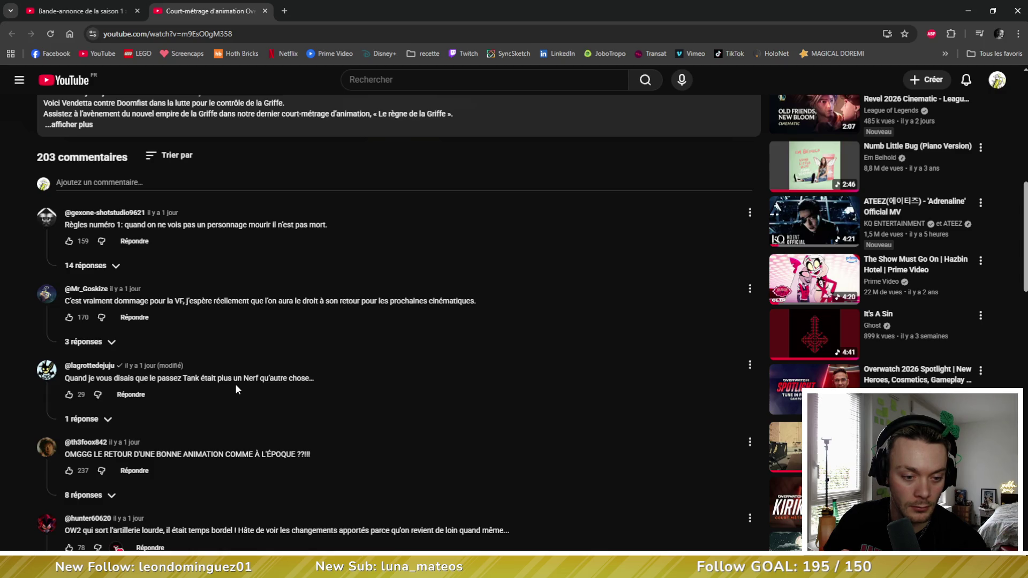
{"action": "scroll", "coordinate": [235, 384], "scroll_direction": "down", "scroll_amount": 1}
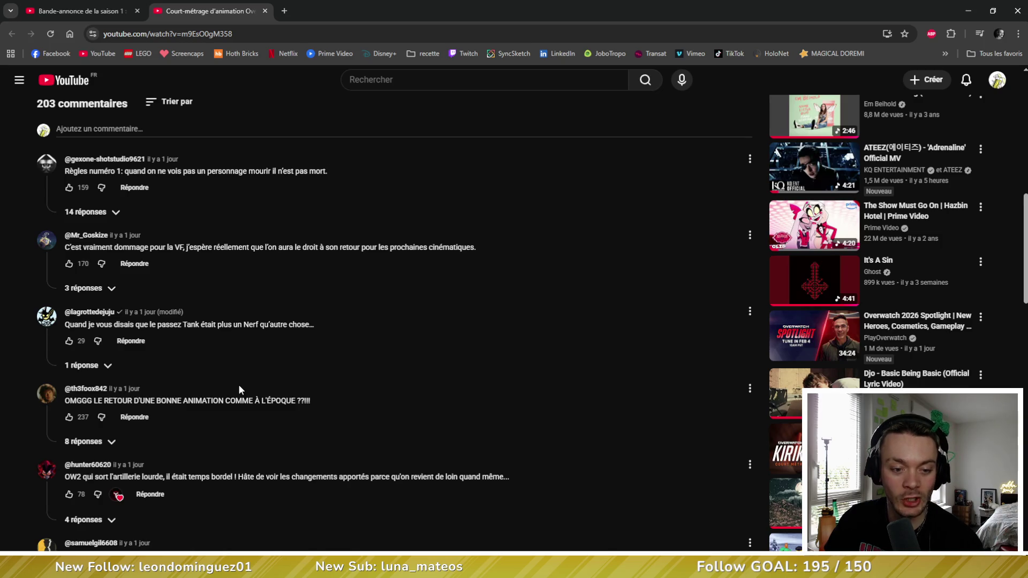
{"action": "scroll", "coordinate": [239, 385], "scroll_direction": "down", "scroll_amount": 3}
{"action": "scroll", "coordinate": [277, 373], "scroll_direction": "down", "scroll_amount": 2}
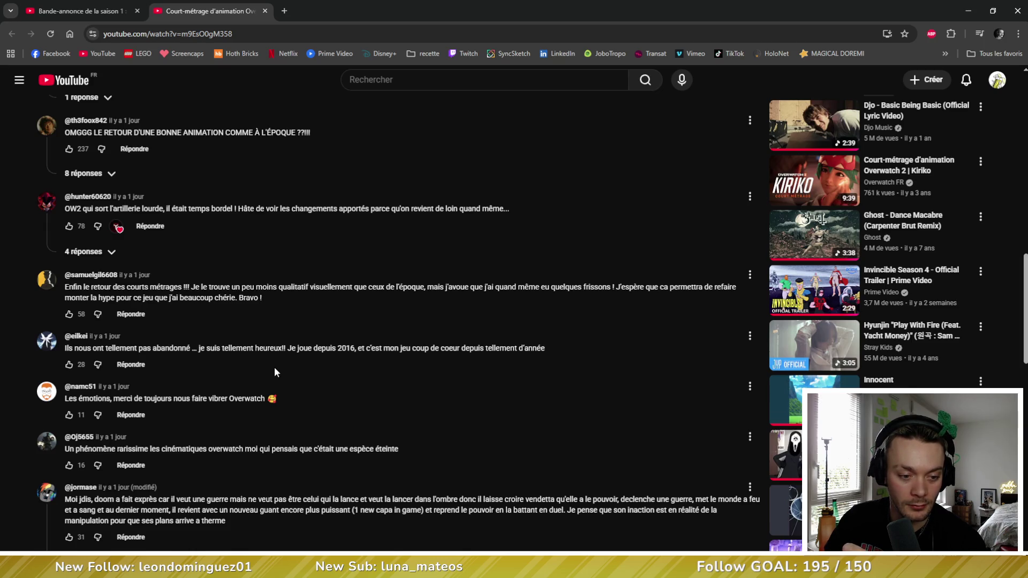
{"action": "scroll", "coordinate": [275, 368], "scroll_direction": "down", "scroll_amount": 1}
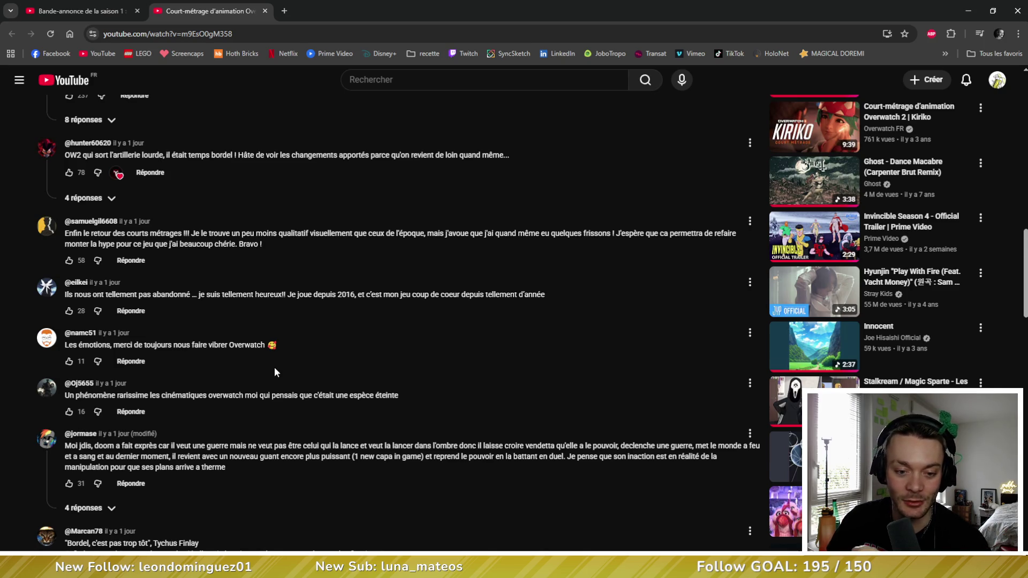
{"action": "scroll", "coordinate": [274, 372], "scroll_direction": "down", "scroll_amount": 4}
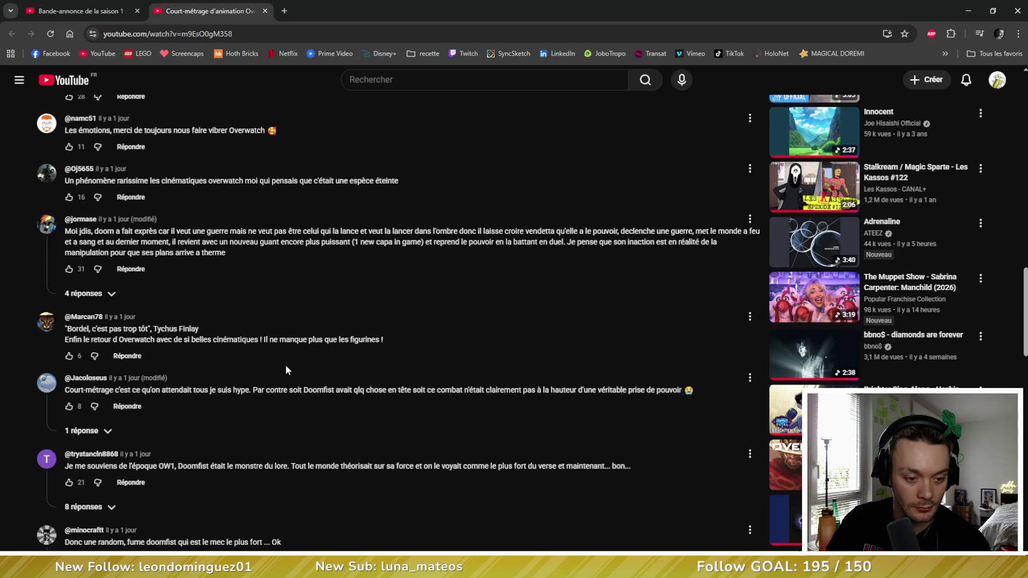
{"action": "scroll", "coordinate": [286, 369], "scroll_direction": "down", "scroll_amount": 2}
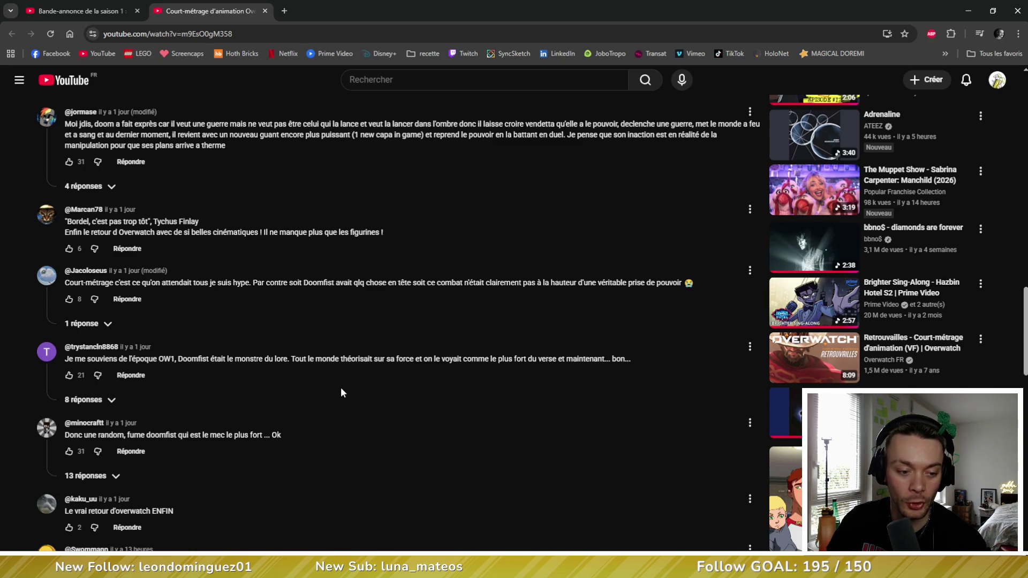
{"action": "scroll", "coordinate": [340, 393], "scroll_direction": "down", "scroll_amount": 1}
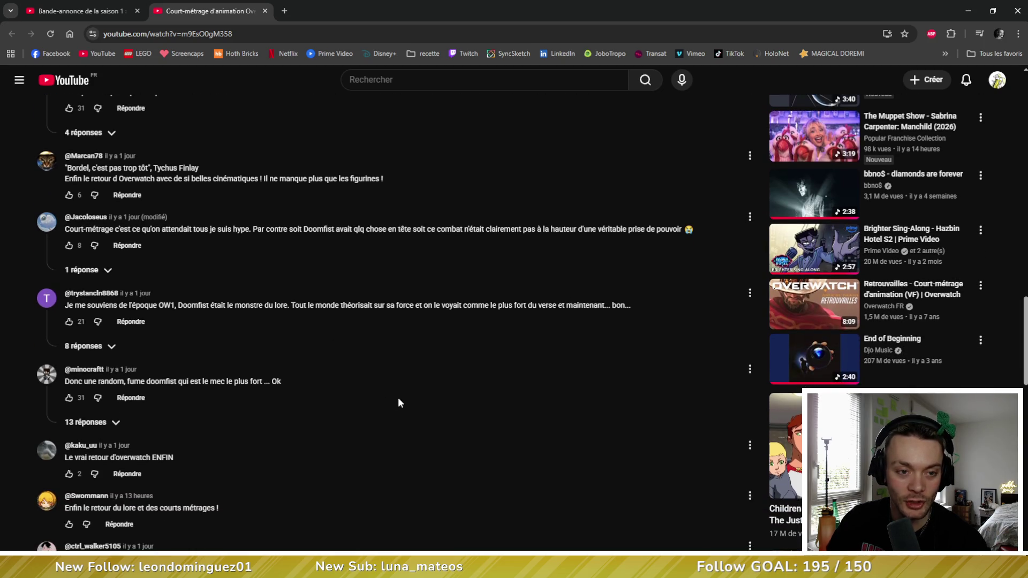
{"action": "scroll", "coordinate": [397, 402], "scroll_direction": "up", "scroll_amount": 8}
{"action": "scroll", "coordinate": [448, 417], "scroll_direction": "up", "scroll_amount": 10}
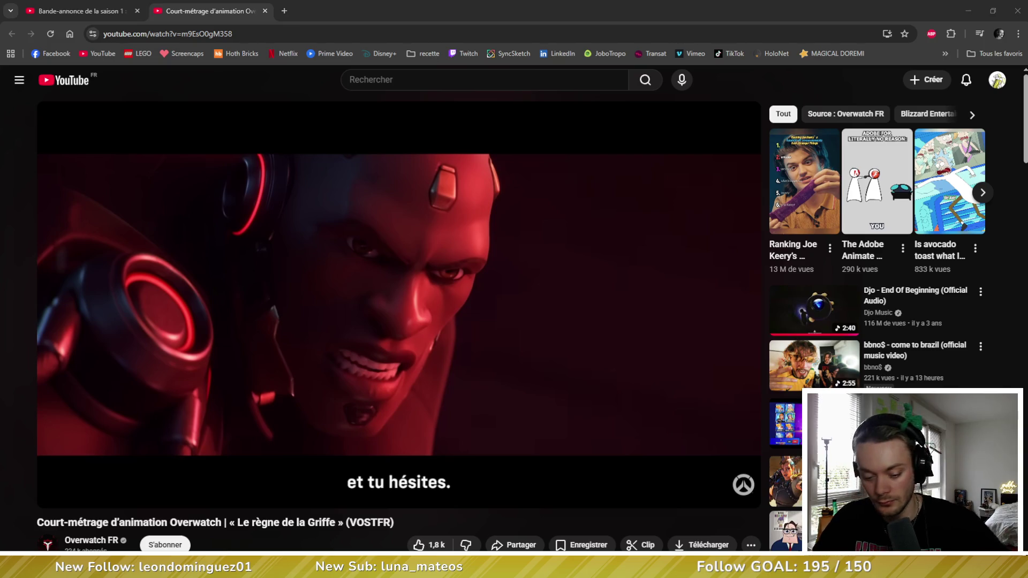
{"action": "left_click", "coordinate": [1024, 4]}
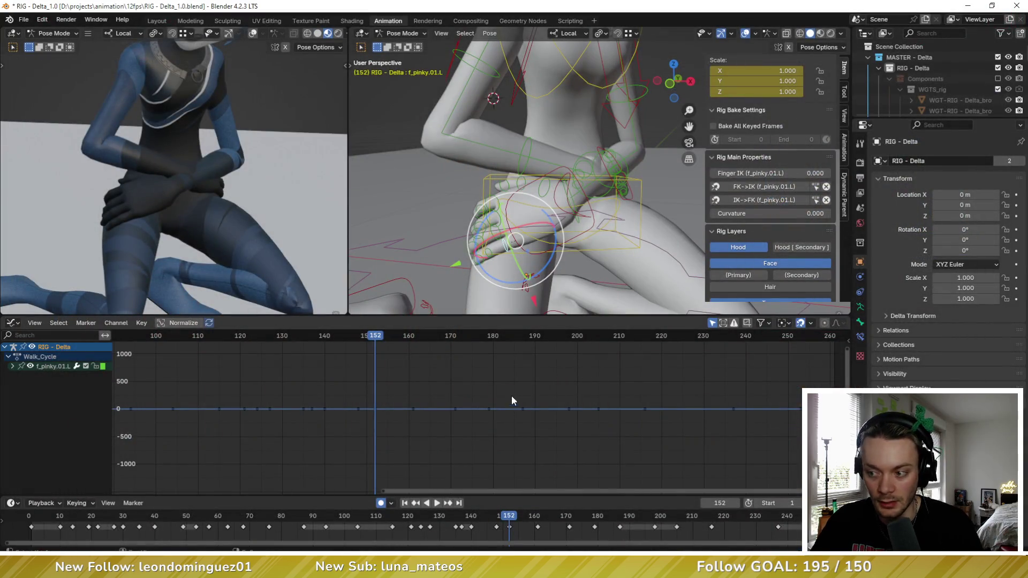
Step: Adjust the music volume and return the timeline to keyframe 152
{"action": "key", "text": "XF86AudioLowerVolume"}
{"action": "key", "text": "XF86AudioLowerVolume"}
{"action": "key", "text": "XF86AudioRaiseVolume"}
{"action": "key", "text": "XF86AudioRaiseVolume"}
{"action": "key", "text": "Down"}
{"action": "middle_click_drag", "start_coordinate": [477, 375], "coordinate": [437, 373]}
{"action": "key", "text": "Up"}
Step: Reframe the kneeling rig, hide the sidebar, and advance to keyframe 161
{"action": "middle_click_drag", "start_coordinate": [557, 182], "coordinate": [603, 159]}
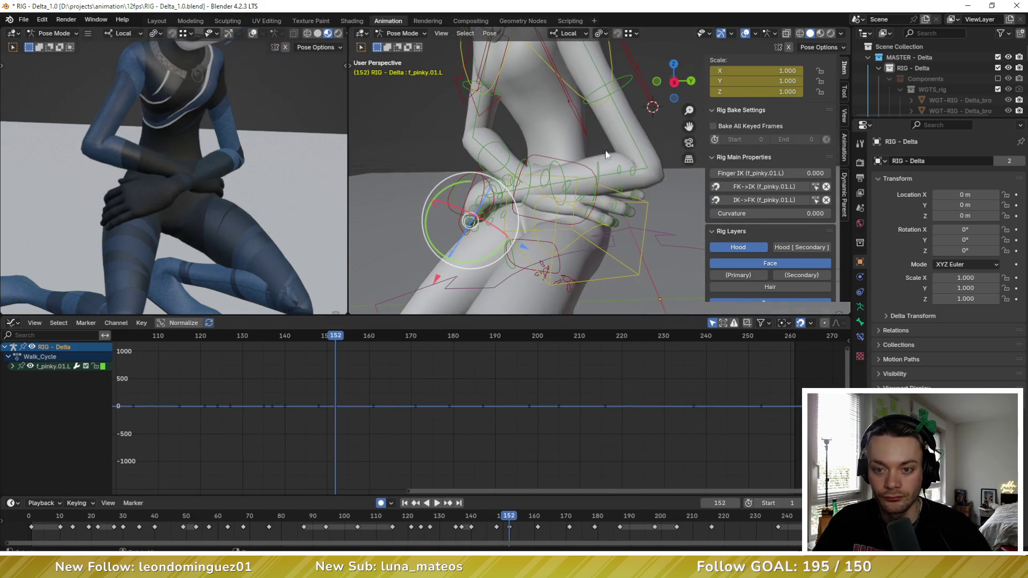
{"action": "mouse_move", "coordinate": [612, 108]}
{"action": "middle_mouse_down"}
{"action": "mouse_move", "coordinate": [521, 217]}
{"action": "mouse_move", "coordinate": [534, 174]}
{"action": "middle_mouse_up"}
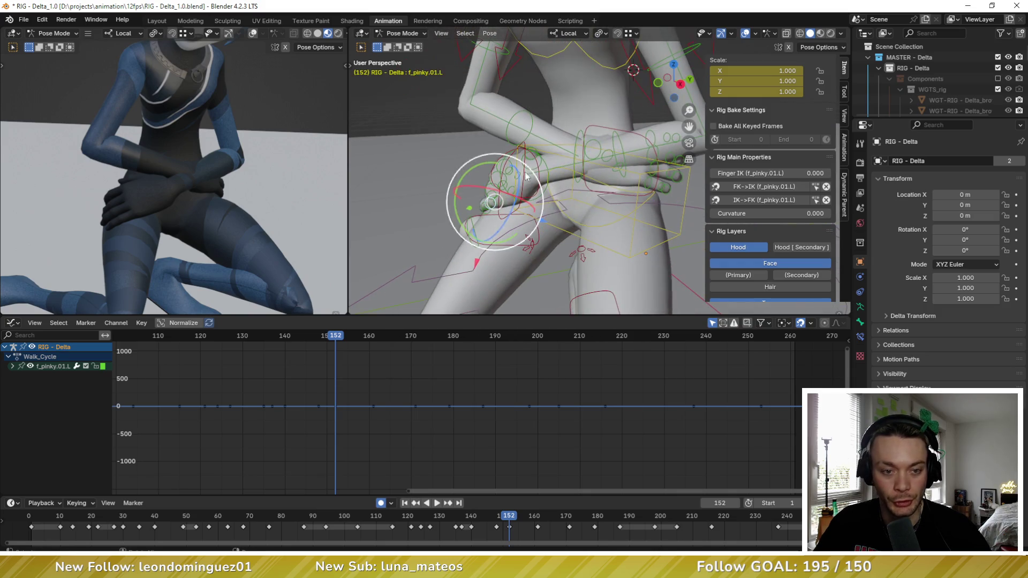
{"action": "scroll", "coordinate": [588, 170], "scroll_direction": "down", "scroll_amount": 6}
{"action": "key", "text": "n"}
{"action": "mouse_move", "coordinate": [628, 171]}
{"action": "middle_mouse_down"}
{"action": "mouse_move", "coordinate": [627, 161]}
{"action": "mouse_move", "coordinate": [605, 174]}
{"action": "middle_mouse_up"}
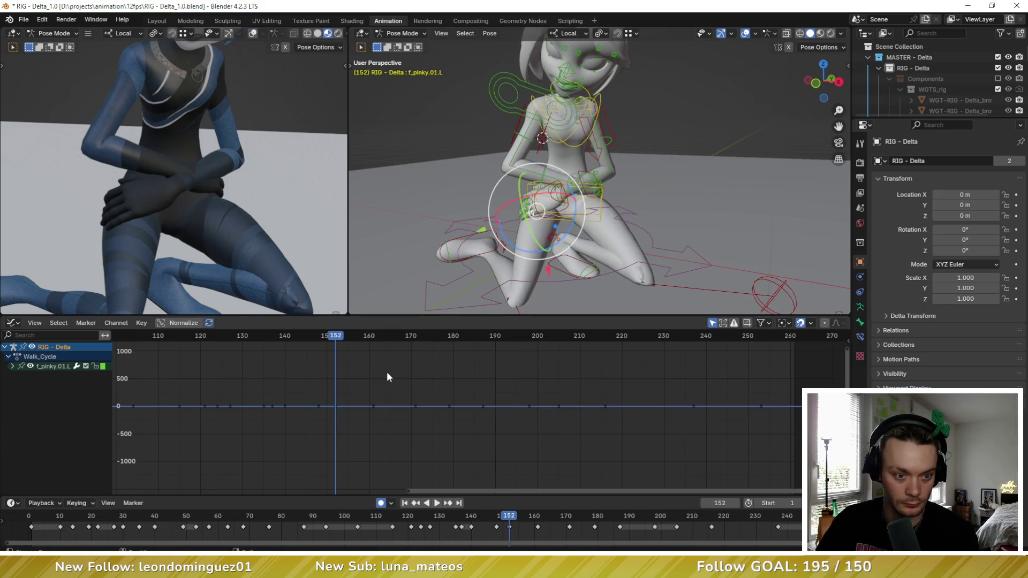
{"action": "key", "text": "Up"}
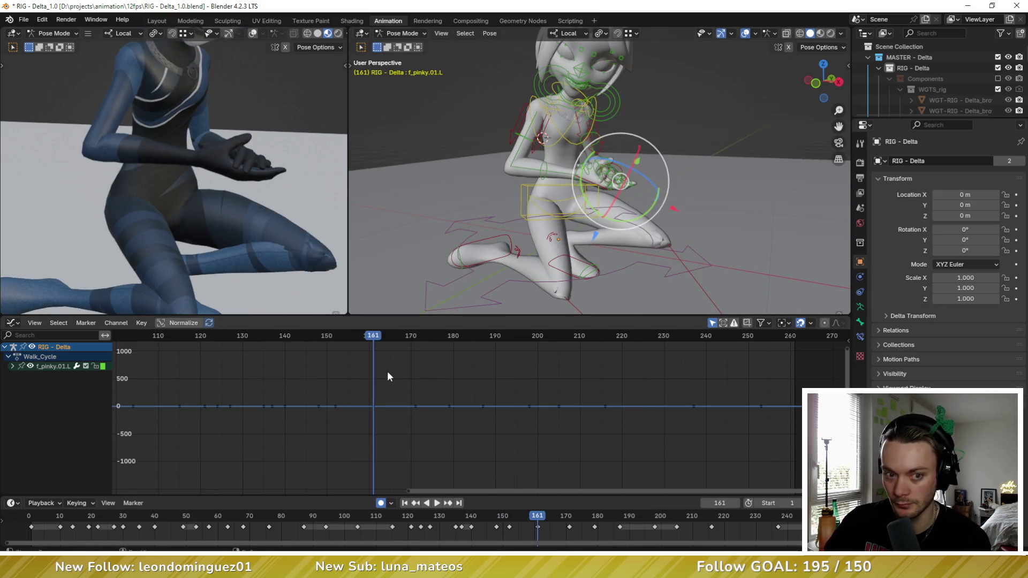
Step: Create a Breakdowner in-between pose for all bones at frame 156
{"action": "key", "text": "Down"}
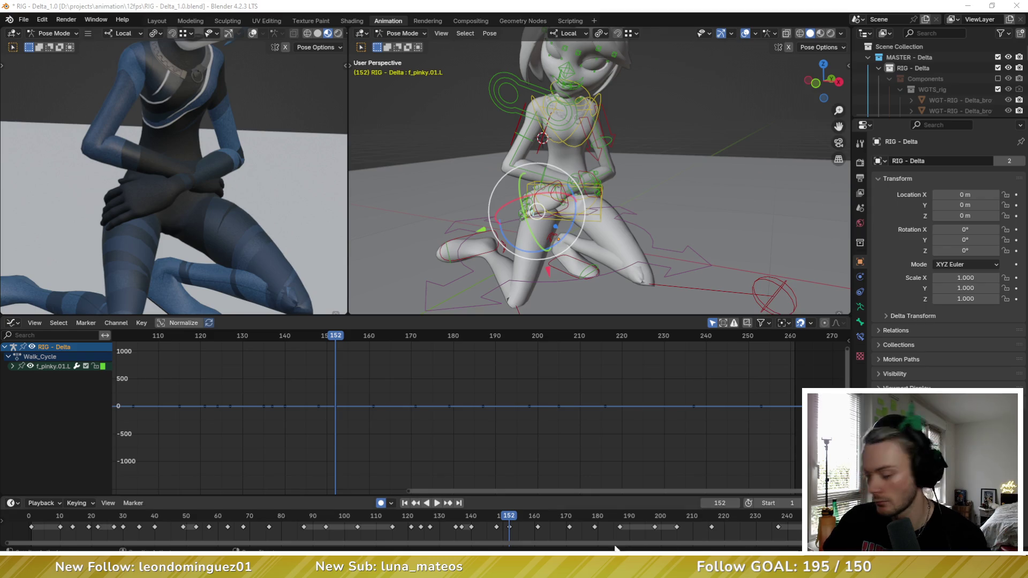
{"action": "key", "text": "Right"}
{"action": "key", "text": "Right"}
{"action": "key", "text": "Right"}
{"action": "key", "text": "Right"}
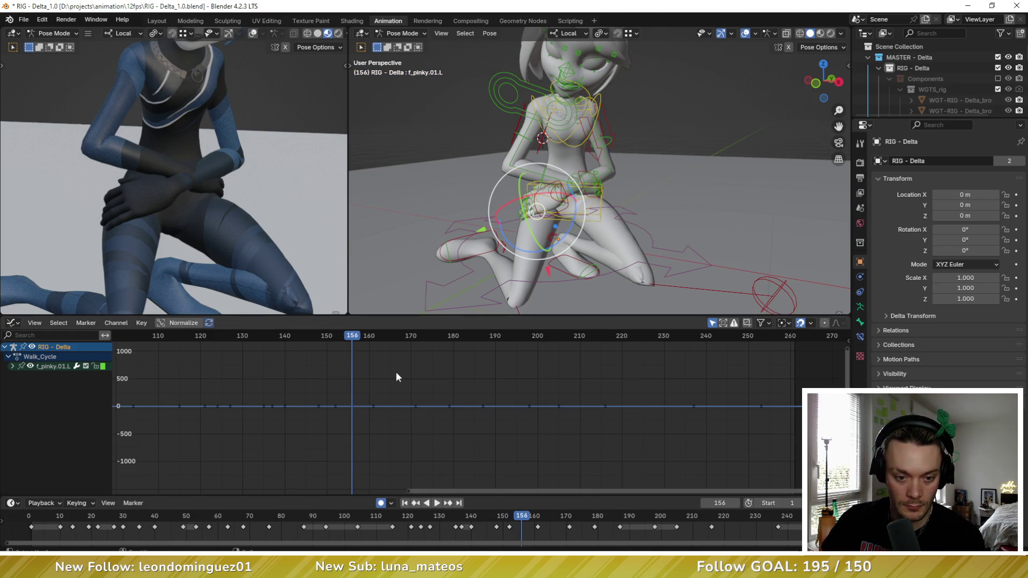
{"action": "key", "text": "a"}
{"action": "key", "text": "shift+e"}
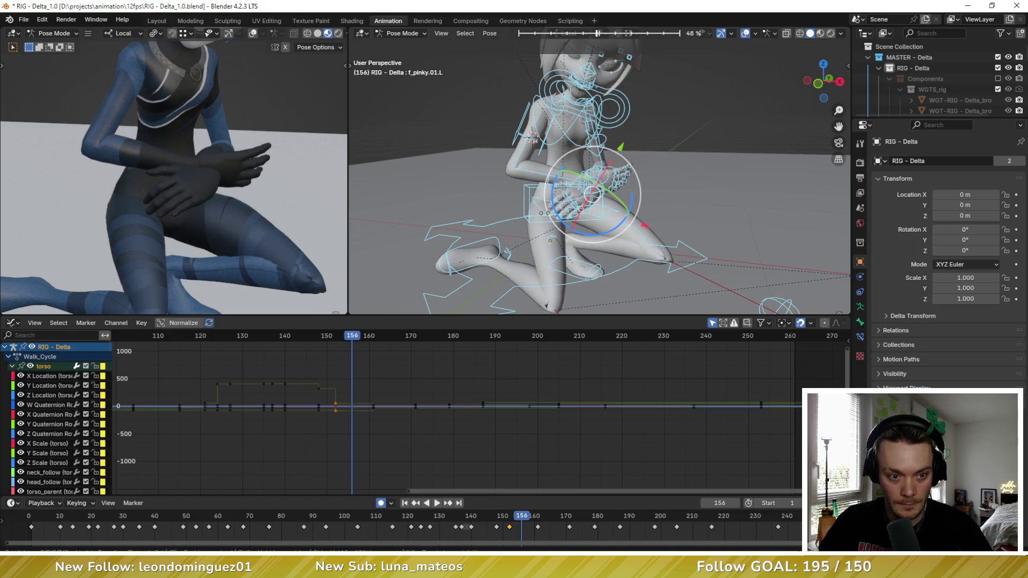
{"action": "left_click", "coordinate": [589, 177]}
{"action": "scroll", "coordinate": [623, 170], "scroll_direction": "up", "scroll_amount": 2}
Step: Move the right hand control lower, then slide the right forearm and upper arm with the Breakdowner
{"action": "left_click", "coordinate": [622, 170]}
{"action": "mouse_move", "coordinate": [623, 170]}
{"action": "middle_mouse_down"}
{"action": "mouse_move", "coordinate": [622, 201]}
{"action": "mouse_move", "coordinate": [532, 197]}
{"action": "middle_mouse_up"}
{"action": "key", "text": "g"}
{"action": "left_click", "coordinate": [624, 202]}
{"action": "left_click", "coordinate": [545, 191]}
{"action": "left_click", "coordinate": [548, 166], "text": "shift"}
{"action": "key", "text": "shift+e"}
{"action": "key", "text": "Escape"}
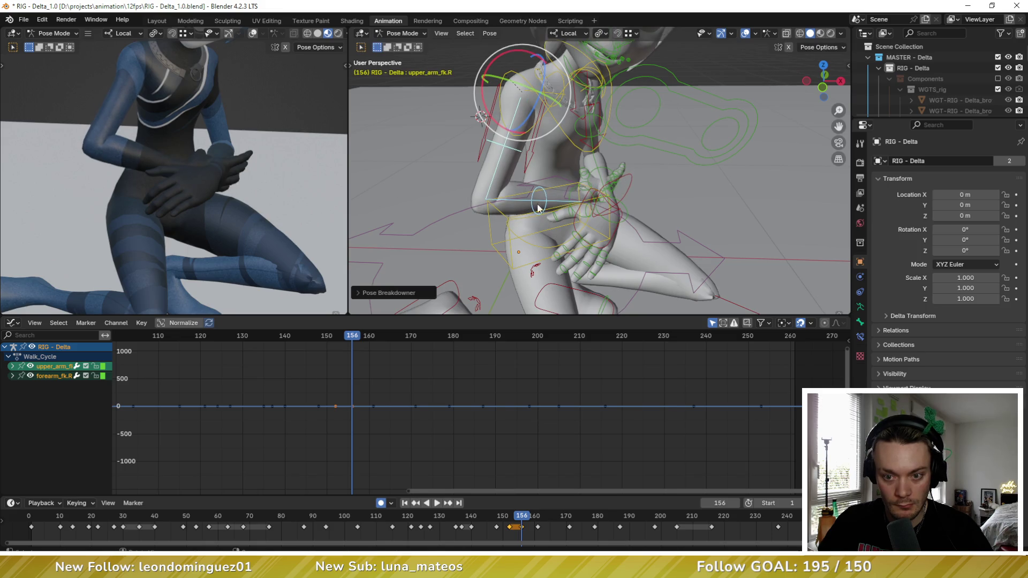
Step: Rotate the right hand bone and key it at frame 156
{"action": "scroll", "coordinate": [522, 199], "scroll_direction": "up", "scroll_amount": 5}
{"action": "mouse_move", "coordinate": [522, 198]}
{"action": "middle_mouse_down"}
{"action": "mouse_move", "coordinate": [603, 153]}
{"action": "mouse_move", "coordinate": [580, 149]}
{"action": "middle_mouse_up"}
{"action": "left_click", "coordinate": [522, 197]}
{"action": "key", "text": "r"}
{"action": "key", "text": "Return"}
{"action": "scroll", "coordinate": [535, 193], "scroll_direction": "down", "scroll_amount": 4}
{"action": "key", "text": "i"}
{"action": "key", "text": "Down"}
{"action": "key", "text": "Up"}
Step: Rotate and tilt the left hand lower
{"action": "scroll", "coordinate": [571, 169], "scroll_direction": "down", "scroll_amount": 4}
{"action": "scroll", "coordinate": [581, 152], "scroll_direction": "up", "scroll_amount": 4}
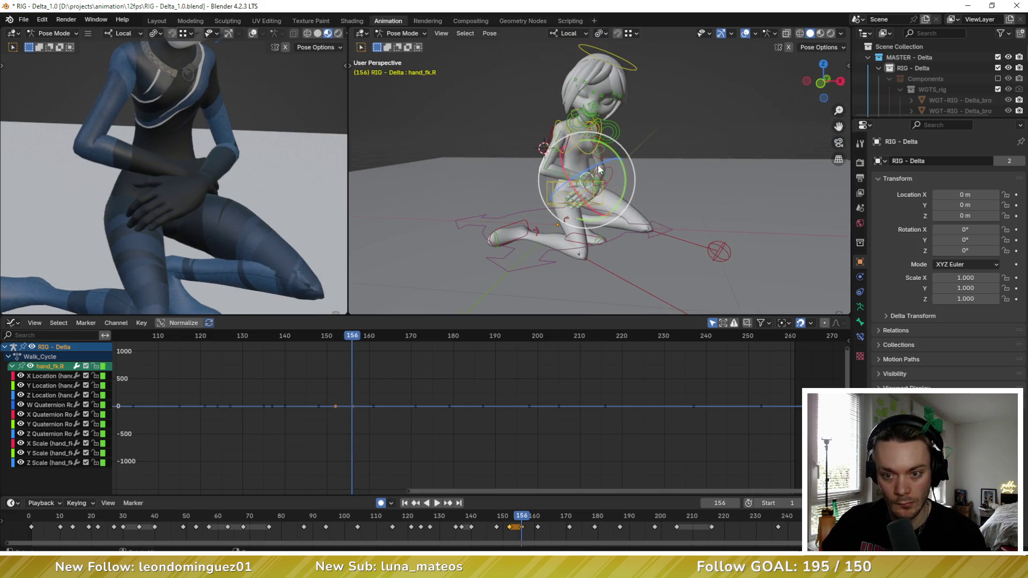
{"action": "scroll", "coordinate": [555, 199], "scroll_direction": "up", "scroll_amount": 3}
{"action": "mouse_move", "coordinate": [595, 195]}
{"action": "middle_mouse_down"}
{"action": "mouse_move", "coordinate": [555, 199]}
{"action": "mouse_move", "coordinate": [573, 162]}
{"action": "middle_mouse_up"}
{"action": "left_click", "coordinate": [513, 203]}
{"action": "scroll", "coordinate": [513, 204], "scroll_direction": "down", "scroll_amount": 4}
{"action": "mouse_move", "coordinate": [573, 162]}
{"action": "left_mouse_down"}
{"action": "mouse_move", "coordinate": [565, 179]}
{"action": "mouse_move", "coordinate": [586, 201]}
{"action": "left_mouse_up"}
{"action": "left_click_drag", "start_coordinate": [607, 176], "coordinate": [606, 137]}
Step: Trackball-rotate upper_arm_fk.L to lower the left arm toward the knee
{"action": "left_click", "coordinate": [587, 109]}
{"action": "left_click", "coordinate": [592, 131]}
{"action": "key", "text": "r"}
{"action": "key", "text": "r"}
{"action": "left_click", "coordinate": [602, 150]}
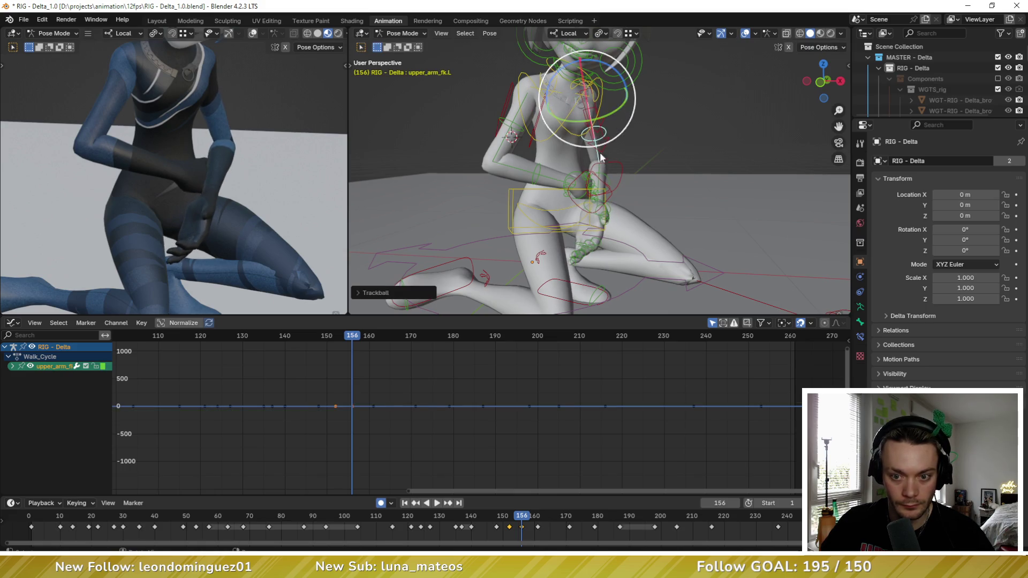
Step: Trackball-rotate the left forearm bone
{"action": "left_click", "coordinate": [601, 181]}
{"action": "key", "text": "r"}
{"action": "key", "text": "r"}
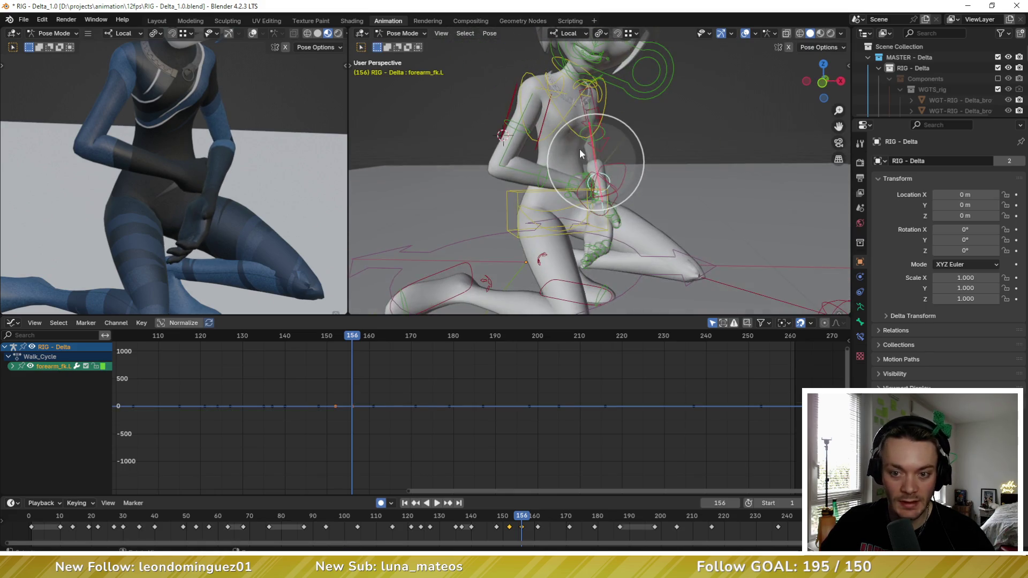
{"action": "left_click", "coordinate": [624, 185]}
{"action": "mouse_move", "coordinate": [624, 184]}
{"action": "middle_mouse_down"}
{"action": "mouse_move", "coordinate": [632, 188]}
{"action": "mouse_move", "coordinate": [562, 201]}
{"action": "mouse_move", "coordinate": [648, 203]}
{"action": "middle_mouse_up"}
Step: Trackball-rotate the left hand and frame it in the view
{"action": "left_click", "coordinate": [648, 203]}
{"action": "left_click_drag", "start_coordinate": [655, 181], "coordinate": [650, 182]}
{"action": "key", "text": "r"}
{"action": "key", "text": "r"}
{"action": "left_click", "coordinate": [649, 182]}
{"action": "key", "text": "KP_Decimal"}
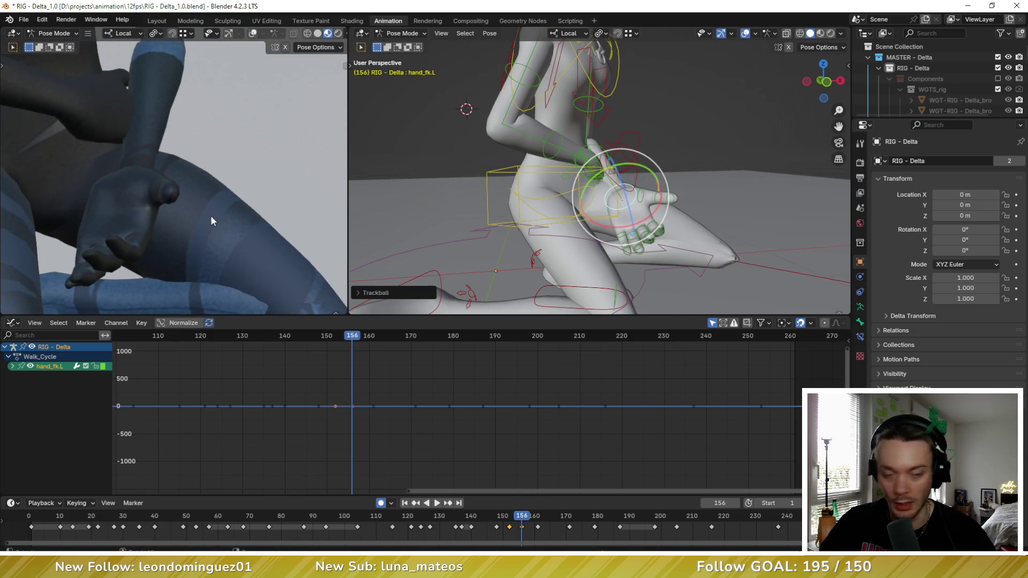
{"action": "middle_click_drag", "start_coordinate": [213, 221], "coordinate": [173, 203]}
{"action": "key", "text": "KP_Decimal"}
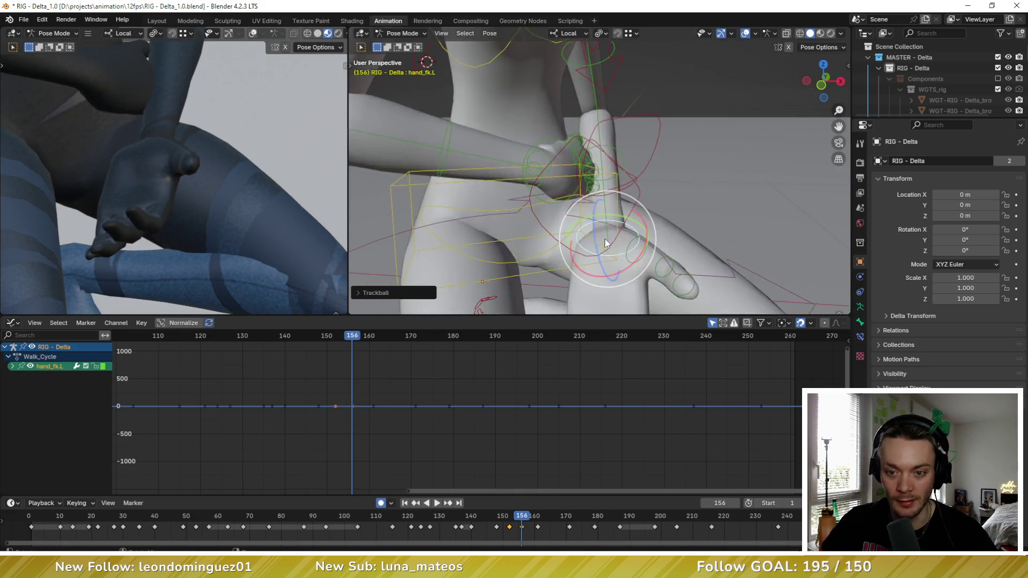
Step: Rotate the left thumb's middle and tip joints, then its base joint
{"action": "left_click", "coordinate": [642, 202]}
{"action": "left_click", "coordinate": [658, 225], "text": "shift"}
{"action": "key", "text": "r"}
{"action": "key", "text": "r"}
{"action": "left_click", "coordinate": [625, 194]}
{"action": "left_click", "coordinate": [625, 194]}
{"action": "mouse_move", "coordinate": [625, 194]}
{"action": "middle_mouse_down"}
{"action": "mouse_move", "coordinate": [589, 164]}
{"action": "mouse_move", "coordinate": [580, 182]}
{"action": "mouse_move", "coordinate": [637, 198]}
{"action": "mouse_move", "coordinate": [648, 237]}
{"action": "mouse_move", "coordinate": [630, 202]}
{"action": "middle_mouse_up"}
{"action": "key", "text": "r"}
{"action": "key", "text": "r"}
{"action": "left_click", "coordinate": [569, 191]}
Step: Bend the first joint of the left pinky finger
{"action": "left_click", "coordinate": [631, 202]}
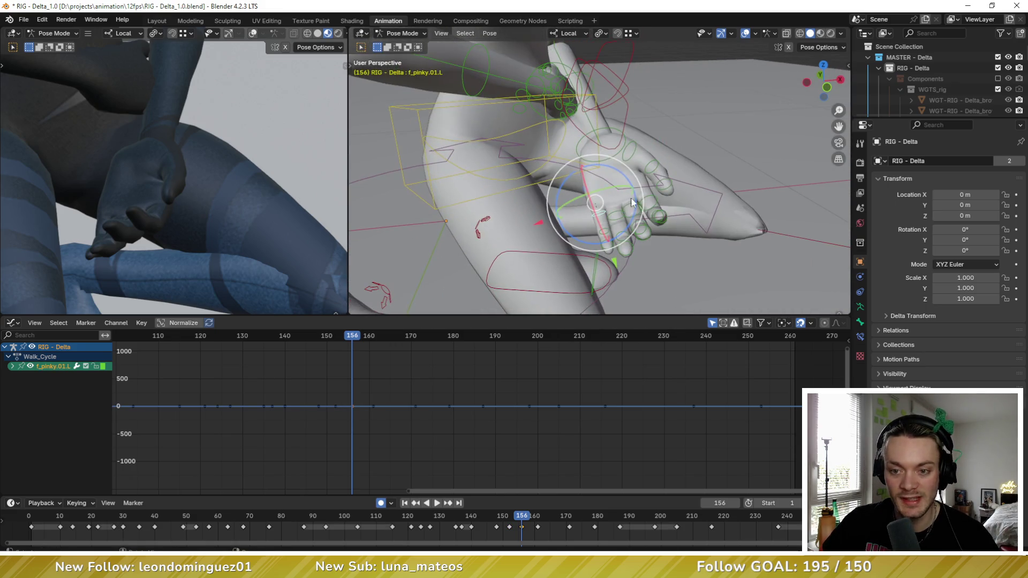
{"action": "left_click", "coordinate": [633, 222]}
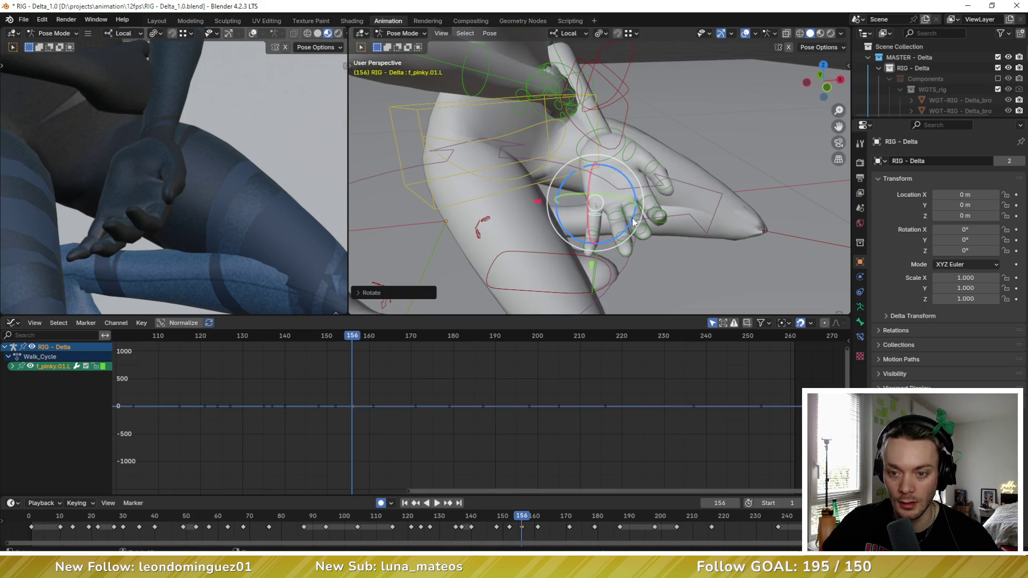
{"action": "left_click", "coordinate": [628, 210]}
{"action": "mouse_move", "coordinate": [629, 210]}
{"action": "middle_mouse_down"}
{"action": "mouse_move", "coordinate": [560, 214]}
{"action": "mouse_move", "coordinate": [616, 196]}
{"action": "mouse_move", "coordinate": [504, 169]}
{"action": "mouse_move", "coordinate": [479, 113]}
{"action": "middle_mouse_up"}
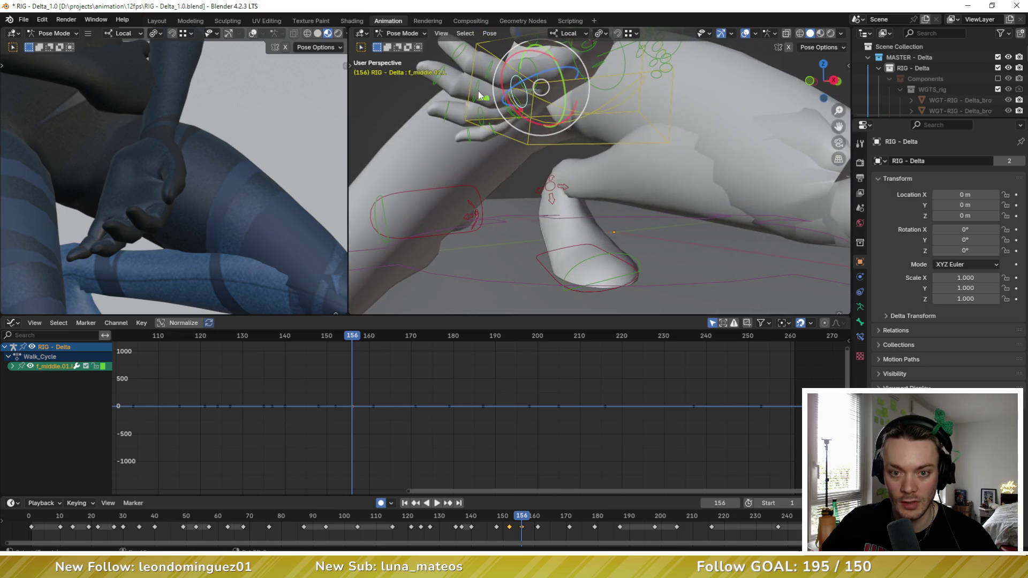
Step: Select the middle finger joints, then clear all transforms on the ring finger's three joints
{"action": "left_click", "coordinate": [480, 95], "text": "shift"}
{"action": "left_click", "coordinate": [439, 72], "text": "shift"}
{"action": "key", "text": "KP_Decimal"}
{"action": "left_click", "coordinate": [489, 33]}
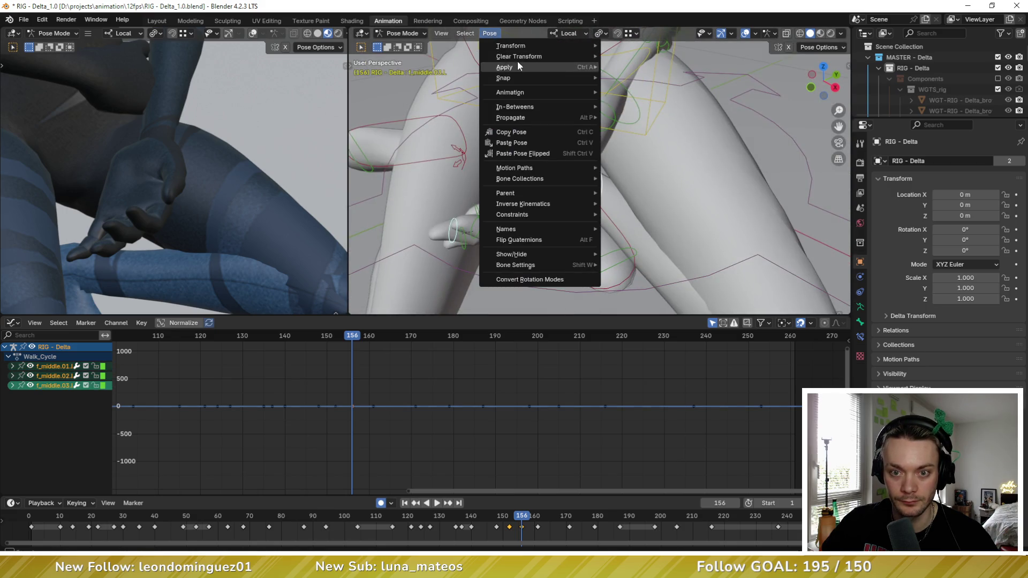
{"action": "mouse_move", "coordinate": [627, 50]}
{"action": "middle_mouse_down"}
{"action": "mouse_move", "coordinate": [534, 158]}
{"action": "mouse_move", "coordinate": [577, 178]}
{"action": "mouse_move", "coordinate": [589, 208]}
{"action": "middle_mouse_up"}
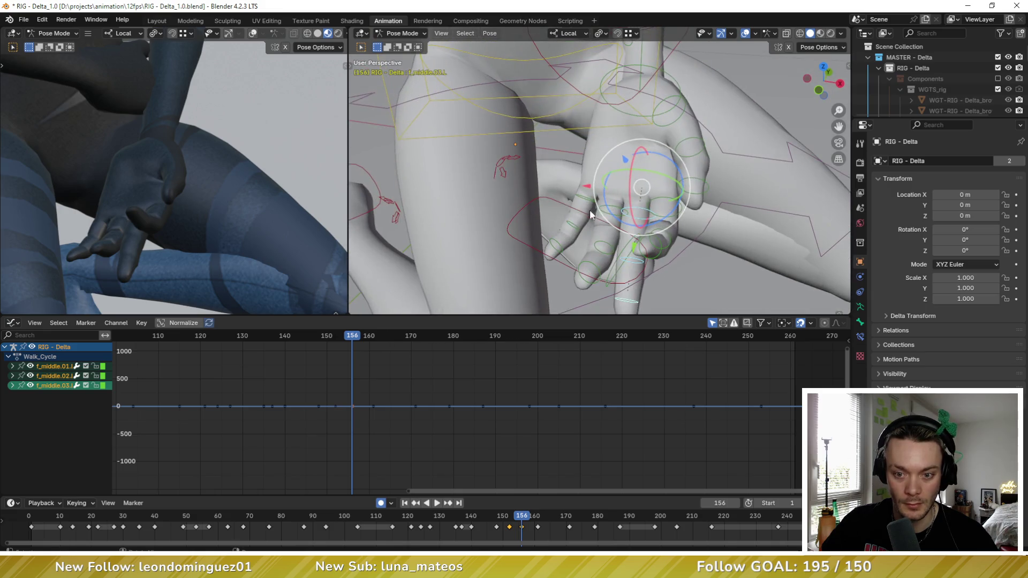
{"action": "left_click", "coordinate": [604, 210]}
{"action": "left_click", "coordinate": [599, 253], "text": "shift"}
{"action": "left_click", "coordinate": [589, 272], "text": "shift"}
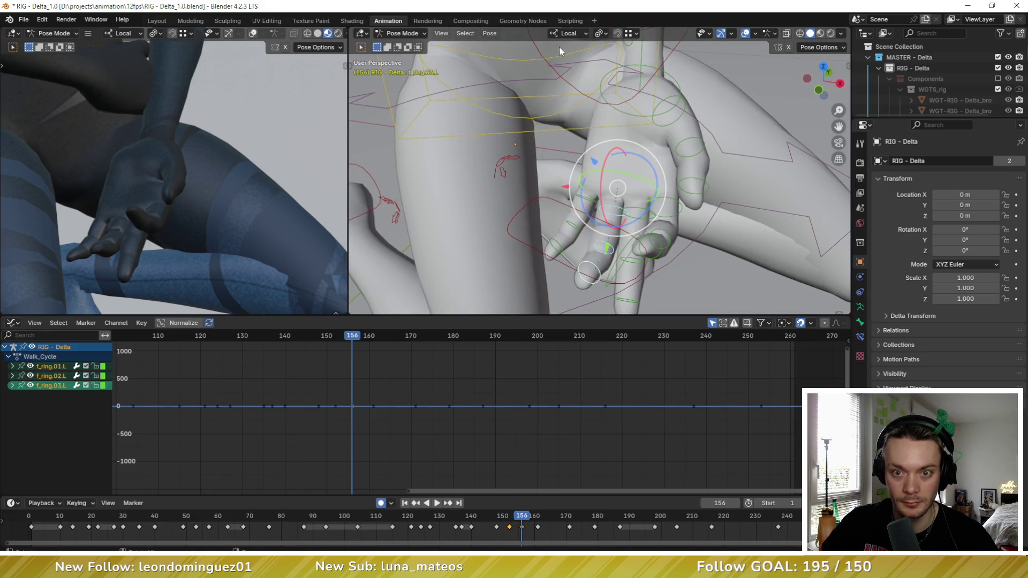
{"action": "left_click", "coordinate": [489, 33]}
{"action": "mouse_move", "coordinate": [544, 52]}
{"action": "left_click", "coordinate": [616, 60]}
Step: Curl the outer joints of the left middle and ring fingers
{"action": "mouse_move", "coordinate": [616, 60]}
{"action": "middle_mouse_down"}
{"action": "mouse_move", "coordinate": [615, 152]}
{"action": "mouse_move", "coordinate": [558, 183]}
{"action": "mouse_move", "coordinate": [525, 101]}
{"action": "middle_mouse_up"}
{"action": "left_click", "coordinate": [567, 213]}
{"action": "left_click", "coordinate": [589, 220], "text": "shift"}
{"action": "left_click", "coordinate": [599, 182], "text": "shift"}
{"action": "left_click_drag", "start_coordinate": [529, 98], "coordinate": [538, 116]}
{"action": "mouse_move", "coordinate": [538, 117]}
{"action": "middle_mouse_down"}
{"action": "mouse_move", "coordinate": [618, 157]}
{"action": "mouse_move", "coordinate": [583, 191]}
{"action": "mouse_move", "coordinate": [568, 182]}
{"action": "middle_mouse_up"}
Step: Reset the left index finger with Clear Transform > All, then bend it
{"action": "left_click", "coordinate": [618, 156]}
{"action": "left_click", "coordinate": [497, 165], "text": "shift"}
{"action": "left_click", "coordinate": [459, 158], "text": "shift"}
{"action": "left_click", "coordinate": [490, 34]}
{"action": "left_click", "coordinate": [621, 55]}
{"action": "middle_click_drag", "start_coordinate": [501, 91], "coordinate": [549, 86]}
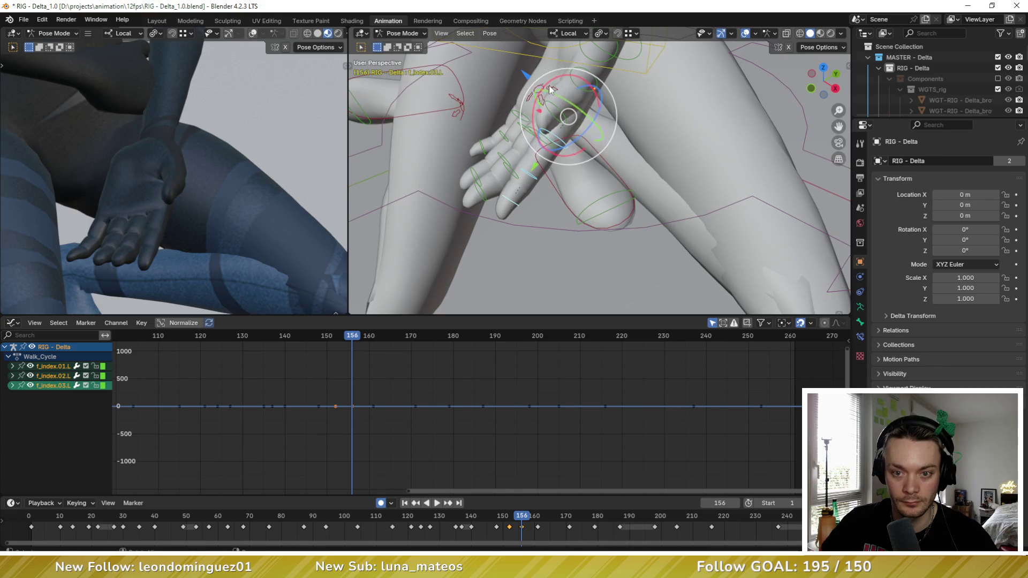
{"action": "left_click_drag", "start_coordinate": [557, 78], "coordinate": [566, 88]}
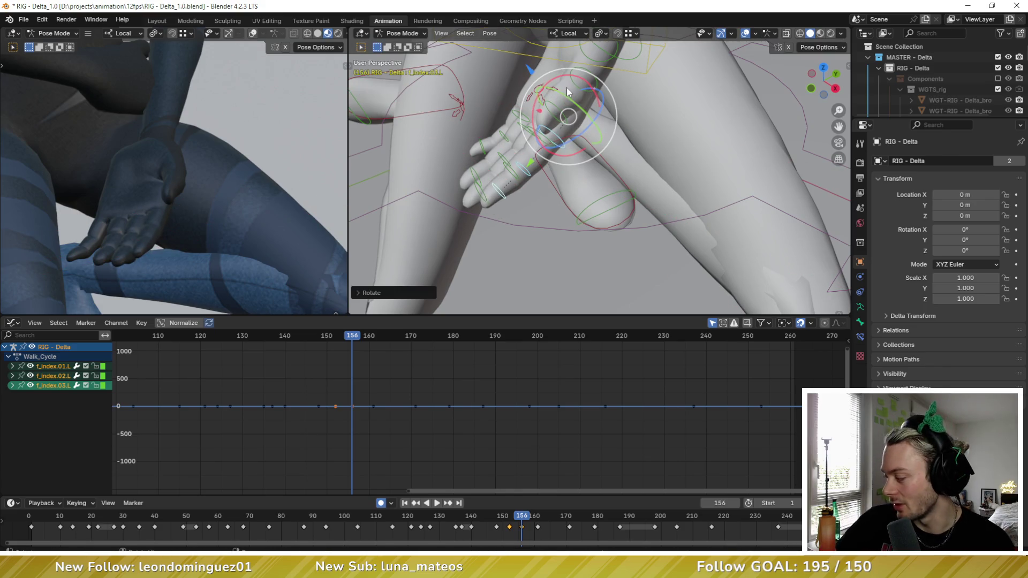
{"action": "middle_click_drag", "start_coordinate": [566, 87], "coordinate": [633, 89]}
{"action": "mouse_move", "coordinate": [662, 104]}
{"action": "left_mouse_down"}
{"action": "mouse_move", "coordinate": [663, 95]}
{"action": "mouse_move", "coordinate": [632, 121]}
{"action": "left_mouse_up"}
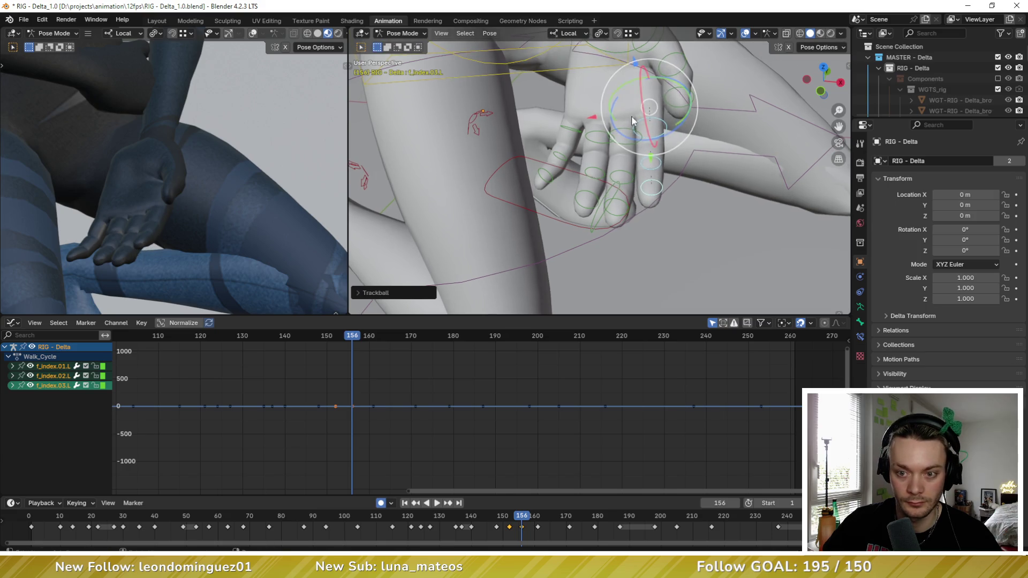
Step: Trackball-rotate the left middle finger's second and tip joints
{"action": "left_click", "coordinate": [622, 176]}
{"action": "left_click", "coordinate": [617, 205], "text": "shift"}
{"action": "key", "text": "r"}
{"action": "key", "text": "r"}
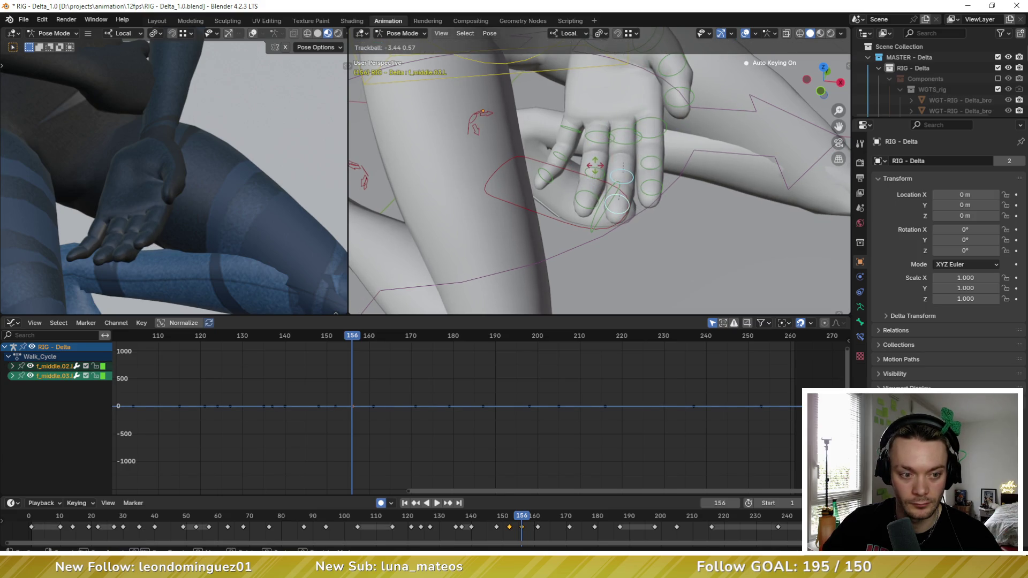
{"action": "left_click", "coordinate": [595, 166]}
{"action": "mouse_move", "coordinate": [595, 166]}
{"action": "middle_mouse_down"}
{"action": "mouse_move", "coordinate": [632, 153]}
{"action": "mouse_move", "coordinate": [416, 173]}
{"action": "middle_mouse_up"}
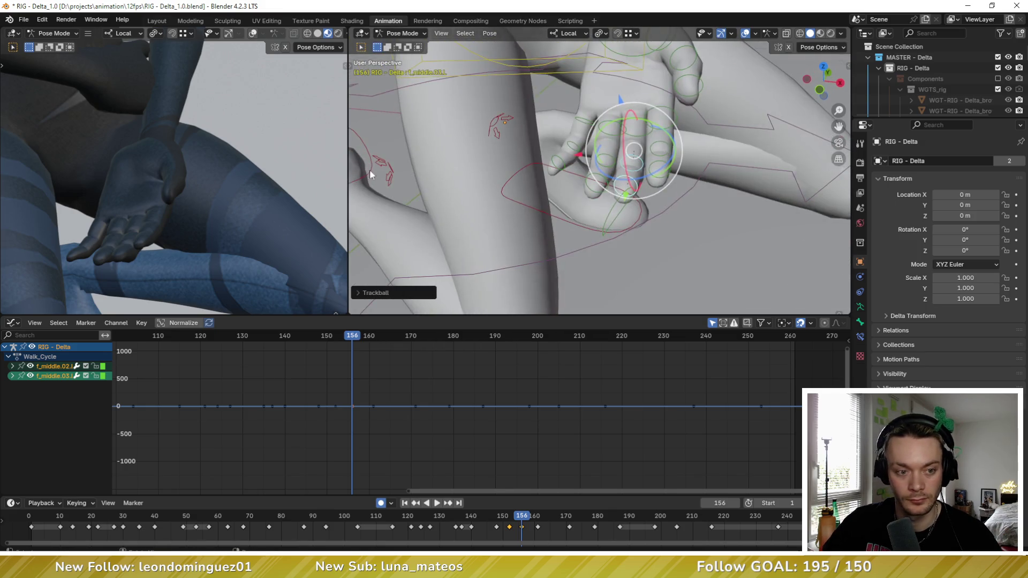
Step: Trackball-rotate hand_fk.L so the hand rests turned on the knee
{"action": "middle_click_drag", "start_coordinate": [681, 89], "coordinate": [653, 85]}
{"action": "left_click", "coordinate": [645, 82]}
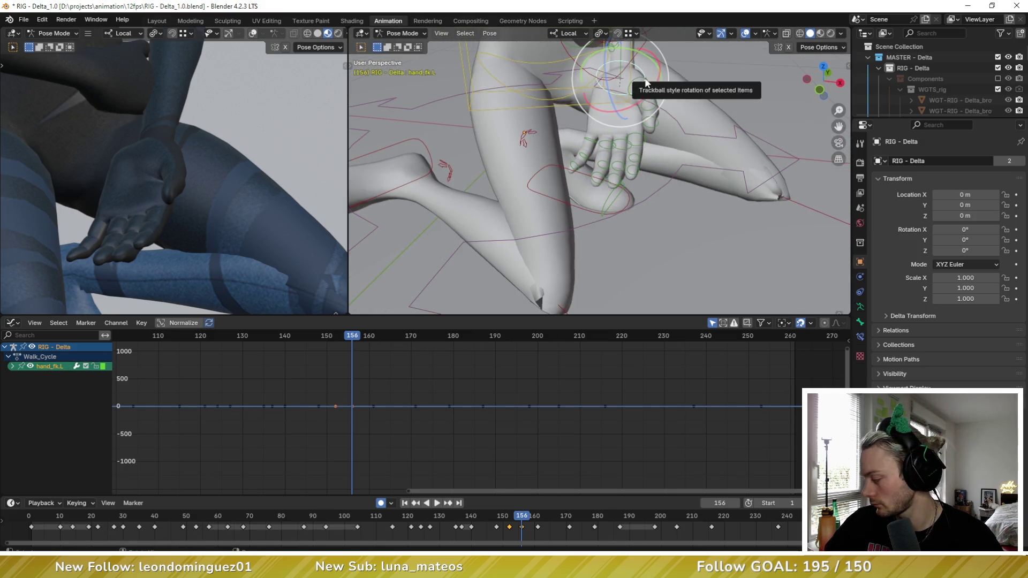
{"action": "key", "text": "r"}
{"action": "key", "text": "r"}
{"action": "left_click", "coordinate": [653, 84]}
{"action": "mouse_move", "coordinate": [653, 85]}
{"action": "middle_mouse_down"}
{"action": "mouse_move", "coordinate": [657, 102]}
{"action": "mouse_move", "coordinate": [632, 160]}
{"action": "middle_mouse_up"}
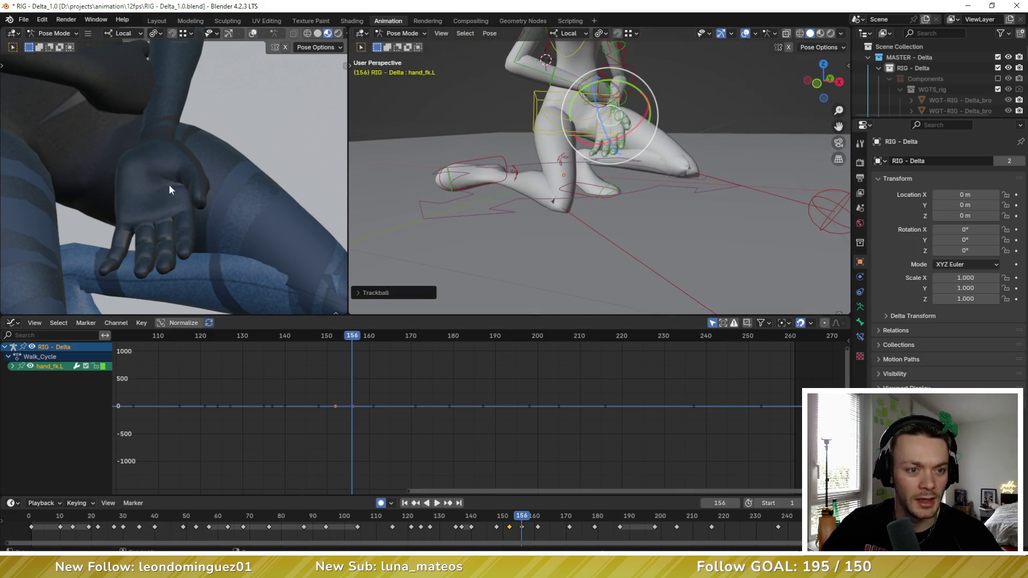
Step: Switch the view to plain solid shading and rotate the left upper arm
{"action": "scroll", "coordinate": [162, 196], "scroll_direction": "down", "scroll_amount": 3}
{"action": "scroll", "coordinate": [167, 160], "scroll_direction": "up", "scroll_amount": 5}
{"action": "middle_click_drag", "start_coordinate": [553, 104], "coordinate": [573, 144]}
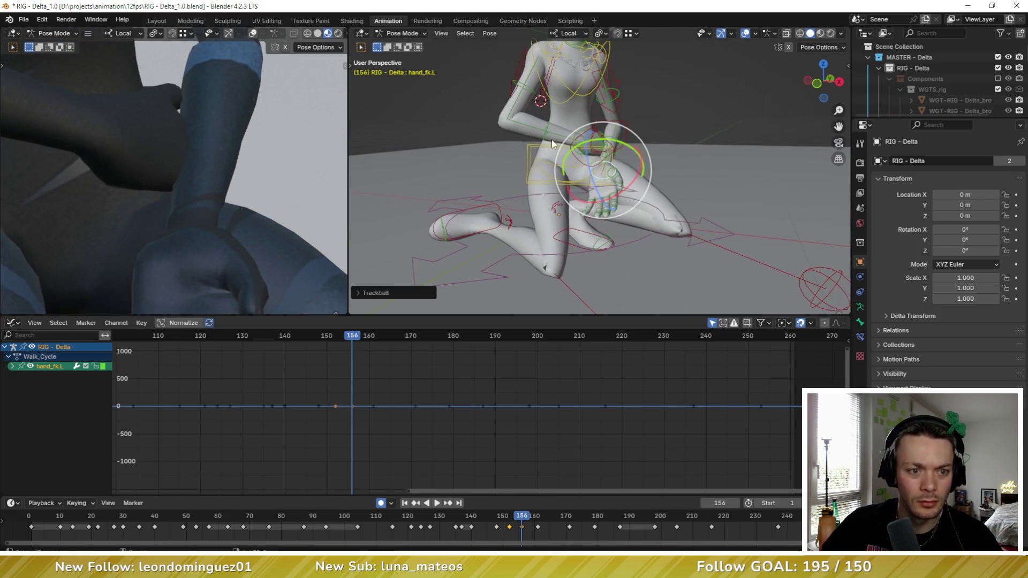
{"action": "left_click", "coordinate": [318, 33]}
{"action": "scroll", "coordinate": [239, 113], "scroll_direction": "down", "scroll_amount": 3}
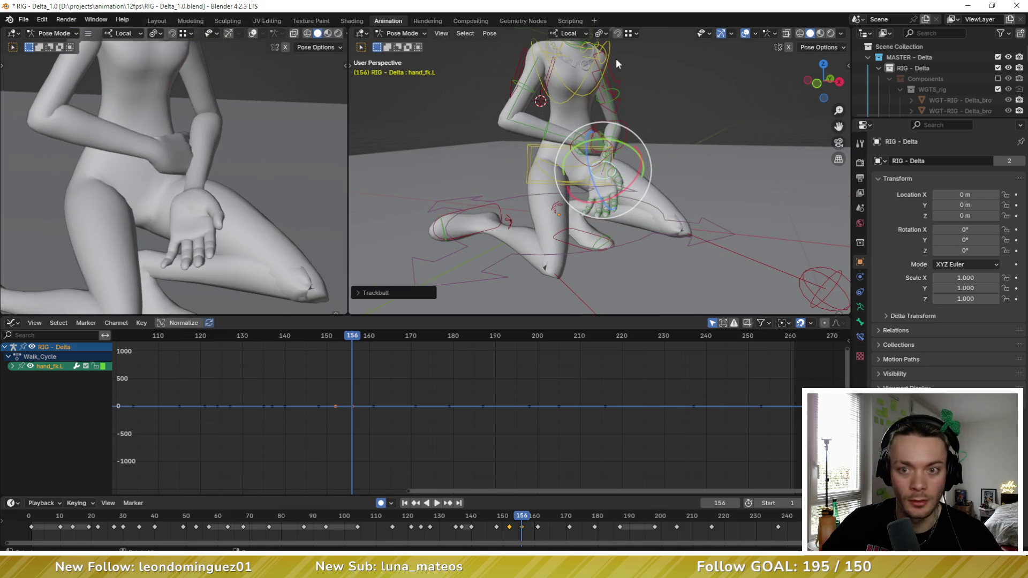
{"action": "left_click", "coordinate": [619, 94]}
{"action": "key", "text": "r"}
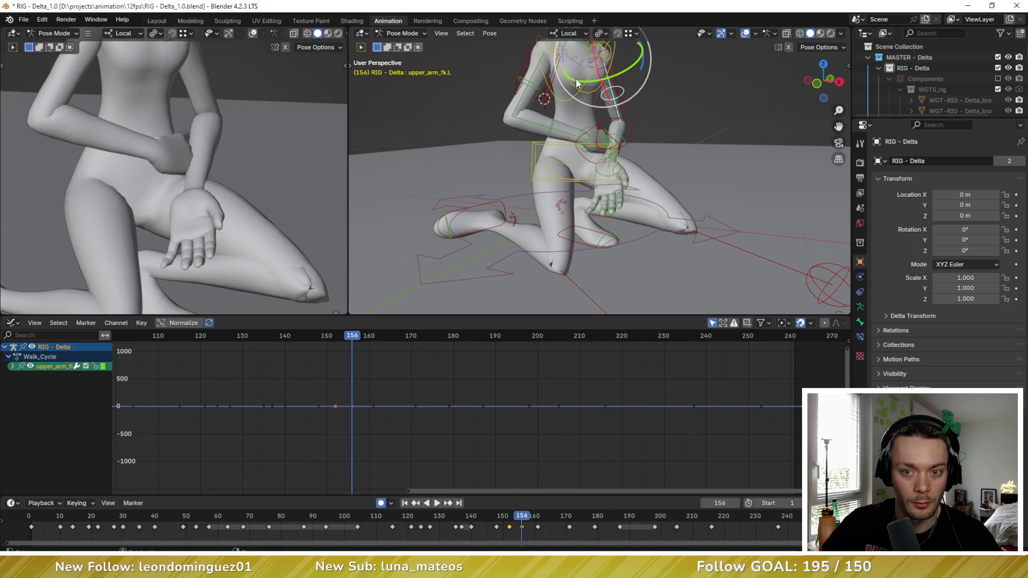
{"action": "left_click", "coordinate": [644, 119]}
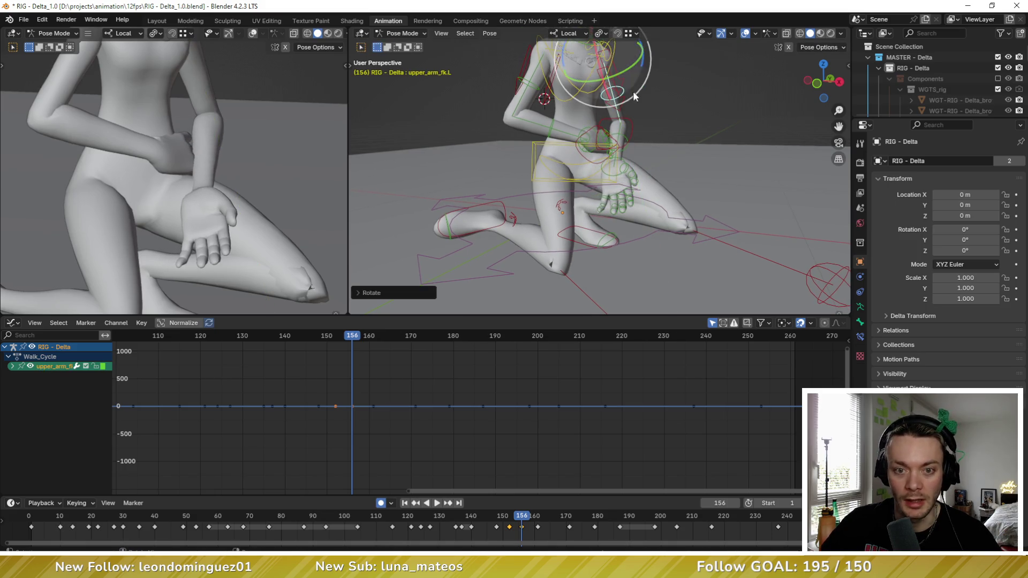
{"action": "middle_click_drag", "start_coordinate": [646, 124], "coordinate": [623, 159]}
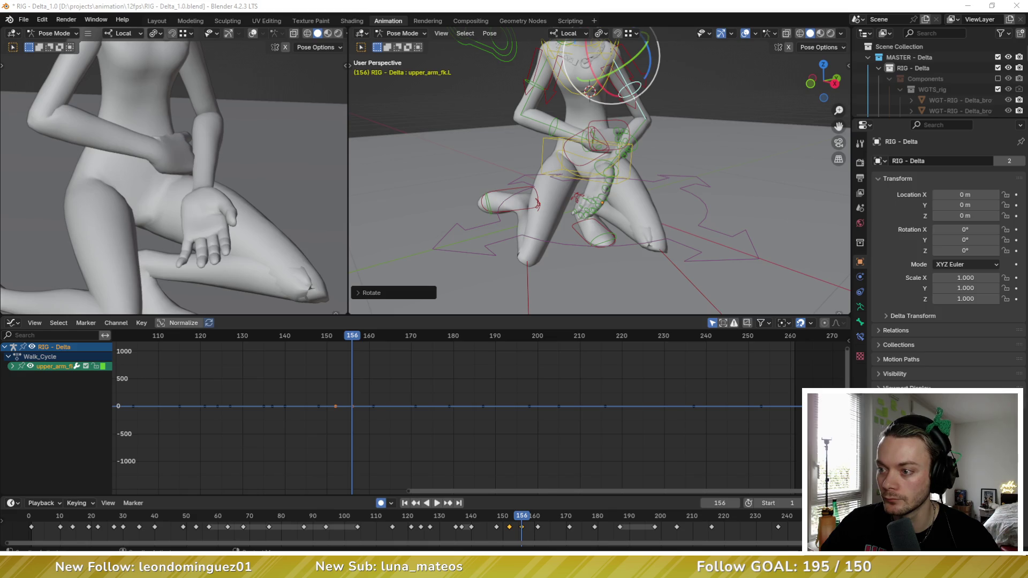
{"action": "left_click", "coordinate": [561, 379]}
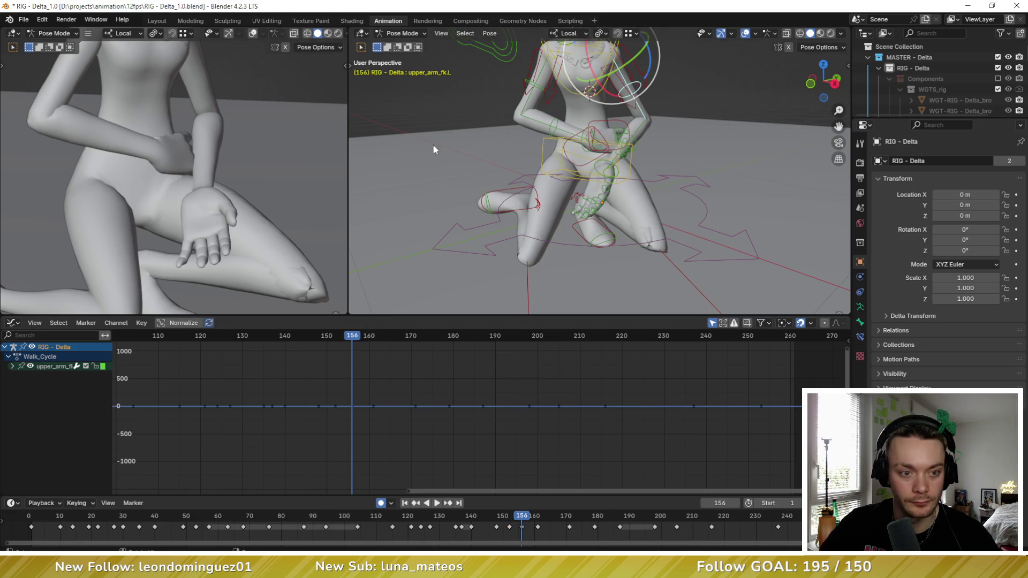
Step: Try rotating the left forearm, cancel, and re-rotate the left upper arm instead
{"action": "left_click", "coordinate": [634, 140]}
{"action": "mouse_move", "coordinate": [634, 140]}
{"action": "middle_mouse_down"}
{"action": "mouse_move", "coordinate": [645, 115]}
{"action": "mouse_move", "coordinate": [618, 127]}
{"action": "mouse_move", "coordinate": [624, 91]}
{"action": "middle_mouse_up"}
{"action": "key", "text": "r"}
{"action": "key", "text": "r"}
{"action": "right_click", "coordinate": [631, 125]}
{"action": "left_click", "coordinate": [630, 98]}
{"action": "key", "text": "r"}
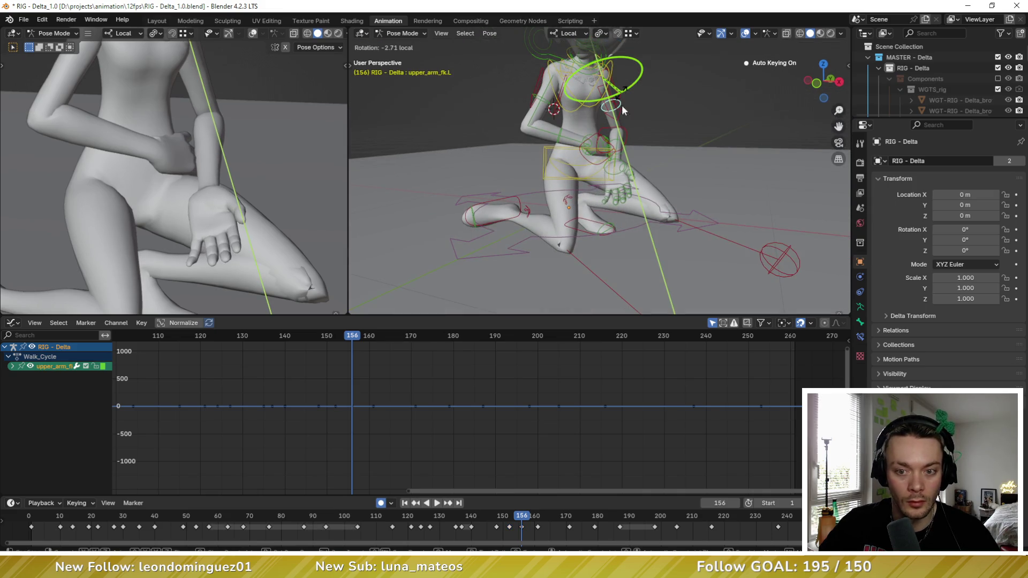
{"action": "left_click", "coordinate": [624, 106]}
Step: Trackball-rotate the left hand onto the thigh, then return to frame 152
{"action": "left_click", "coordinate": [621, 171]}
{"action": "key", "text": "r"}
{"action": "key", "text": "r"}
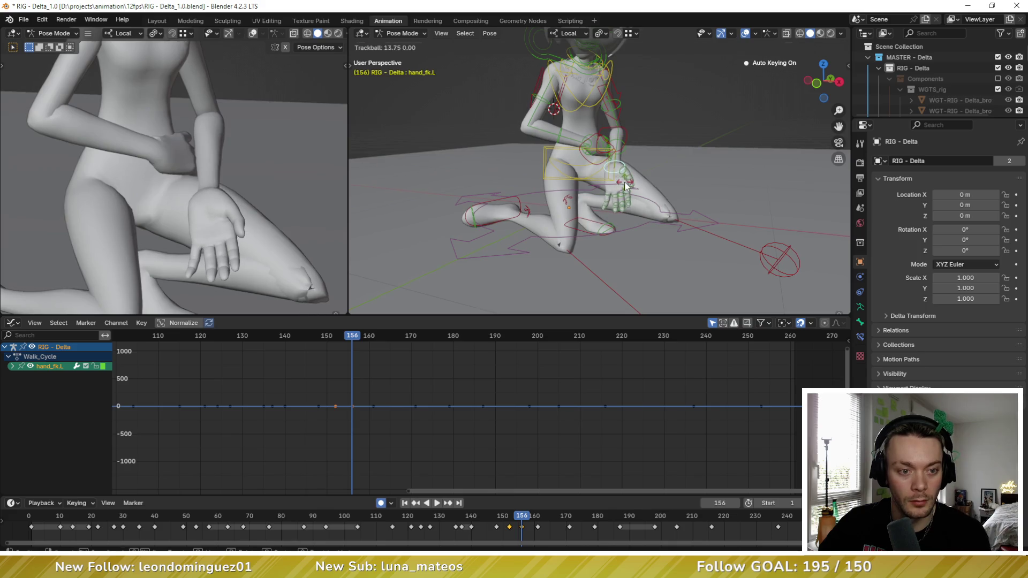
{"action": "left_click", "coordinate": [620, 177]}
{"action": "key", "text": "Left"}
{"action": "key", "text": "Left"}
{"action": "key", "text": "Left"}
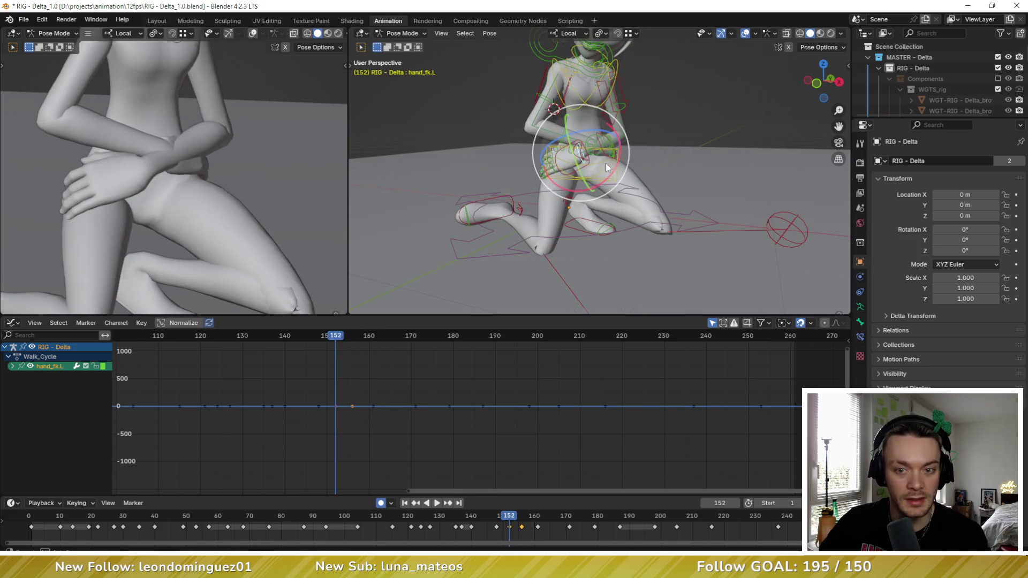
Step: Rotate the left upper arm bone (upper_arm_fk.L) into a new pose
{"action": "middle_click_drag", "start_coordinate": [621, 184], "coordinate": [642, 130]}
{"action": "left_click", "coordinate": [609, 105]}
{"action": "key", "text": "r"}
{"action": "key", "text": "r"}
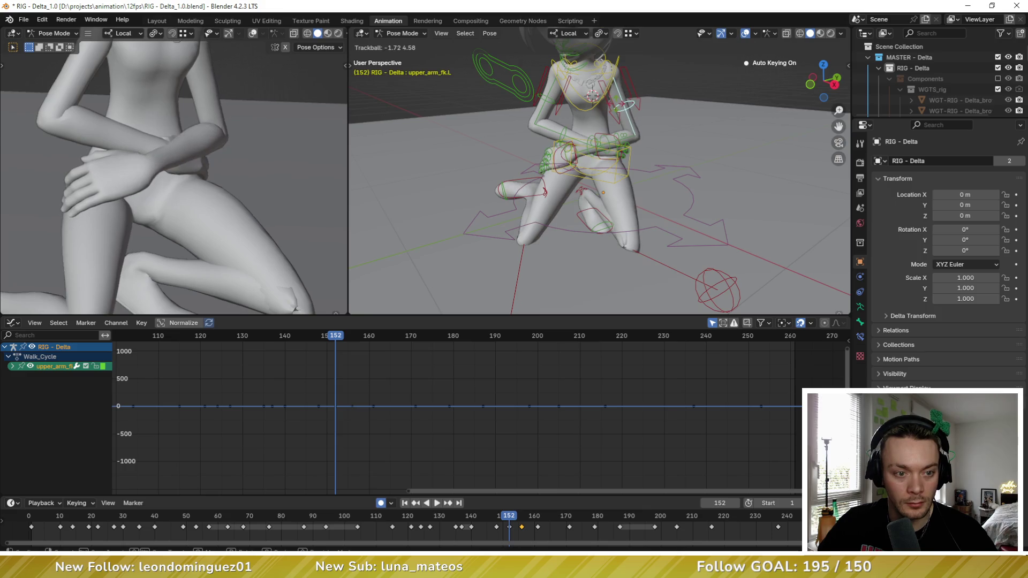
{"action": "left_click", "coordinate": [634, 152]}
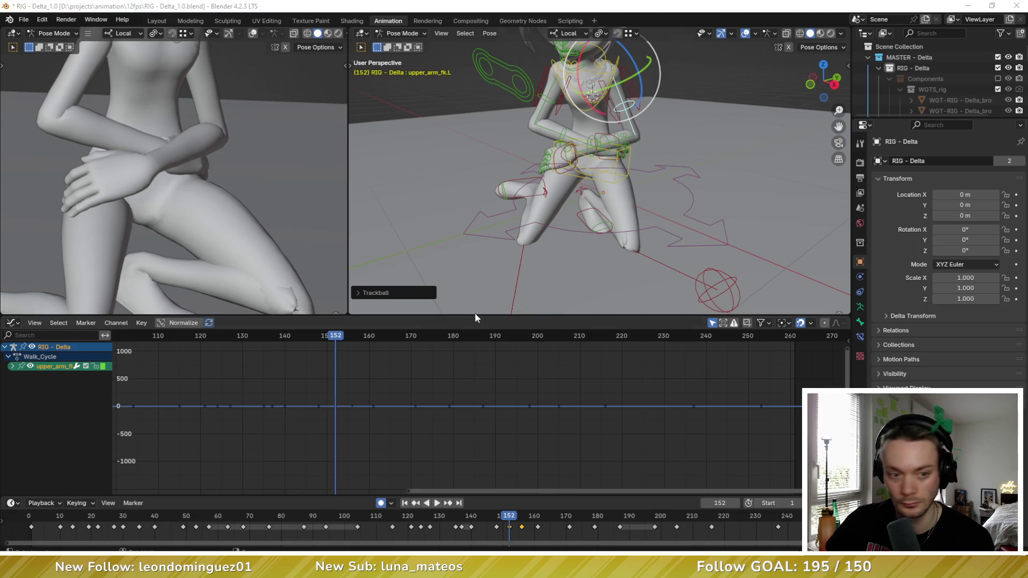
Step: Rotate the left hand control (hand_fk.L) so the hand rests on the knee
{"action": "left_click", "coordinate": [444, 357]}
{"action": "scroll", "coordinate": [454, 161], "scroll_direction": "down", "scroll_amount": 2}
{"action": "scroll", "coordinate": [260, 175], "scroll_direction": "up", "scroll_amount": 3}
{"action": "mouse_move", "coordinate": [535, 182]}
{"action": "middle_mouse_down"}
{"action": "mouse_move", "coordinate": [571, 184]}
{"action": "mouse_move", "coordinate": [558, 158]}
{"action": "middle_mouse_up"}
{"action": "scroll", "coordinate": [609, 177], "scroll_direction": "up", "scroll_amount": 3}
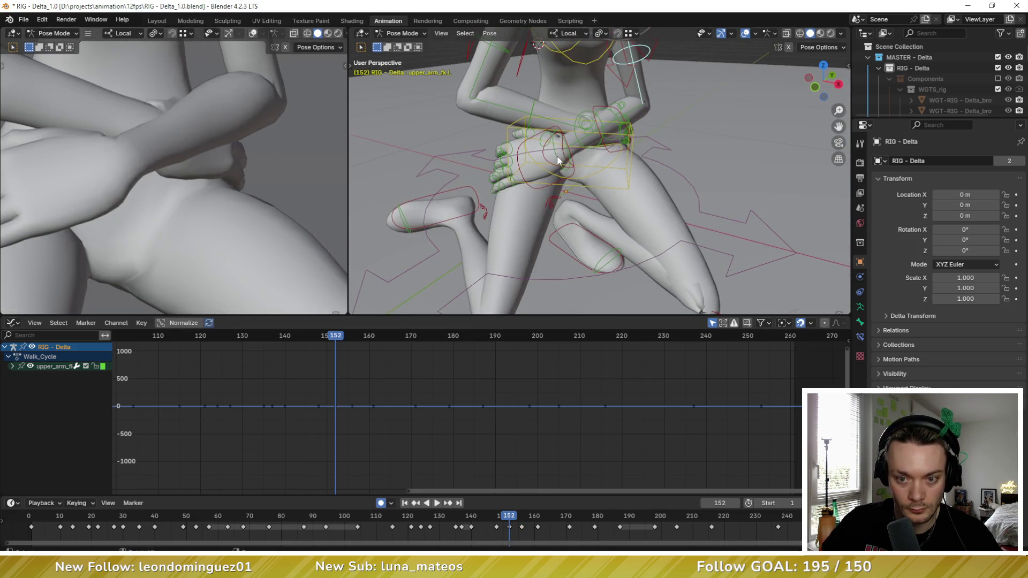
{"action": "left_click", "coordinate": [557, 159]}
{"action": "left_click_drag", "start_coordinate": [557, 159], "coordinate": [565, 161]}
{"action": "middle_click_drag", "start_coordinate": [107, 161], "coordinate": [233, 158]}
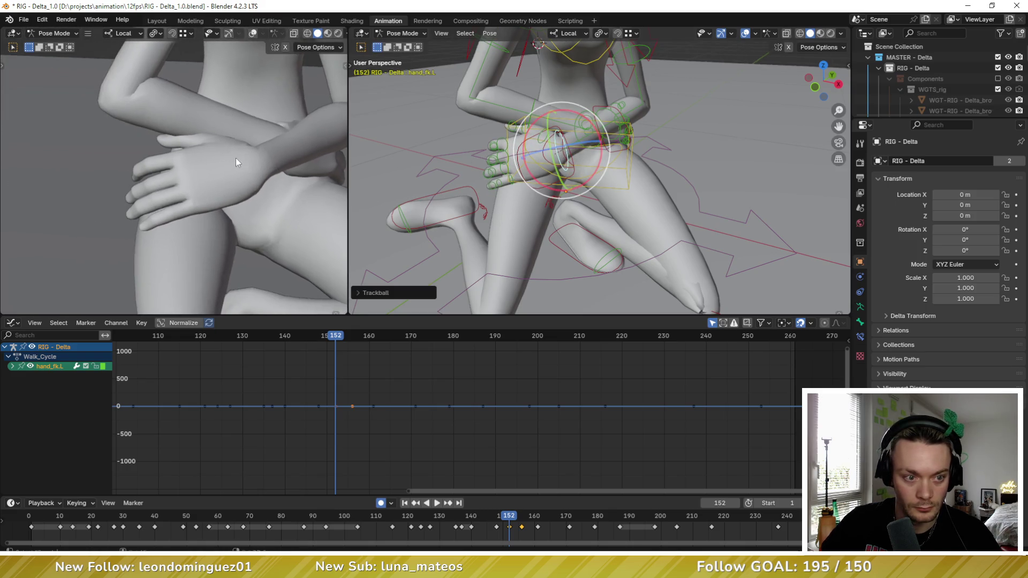
Step: Rotate the thumb base thumb.01.L and second thumb joint thumb.02.L
{"action": "middle_click_drag", "start_coordinate": [503, 161], "coordinate": [520, 167]}
{"action": "scroll", "coordinate": [520, 167], "scroll_direction": "up", "scroll_amount": 3}
{"action": "left_click", "coordinate": [520, 168]}
{"action": "left_click_drag", "start_coordinate": [537, 131], "coordinate": [551, 150]}
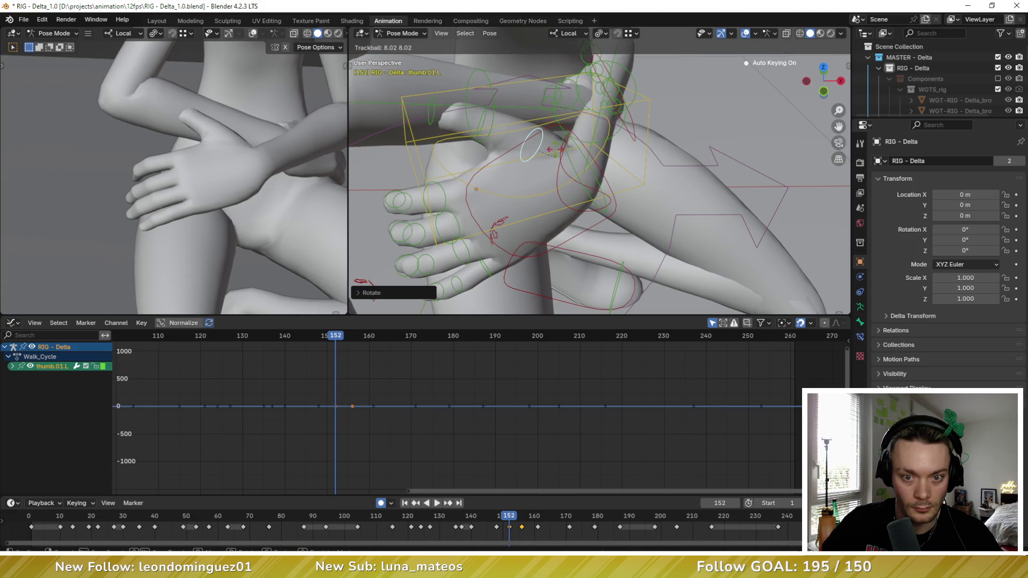
{"action": "left_click", "coordinate": [552, 150]}
{"action": "middle_click_drag", "start_coordinate": [551, 150], "coordinate": [530, 160]}
{"action": "left_click", "coordinate": [531, 161]}
{"action": "middle_click_drag", "start_coordinate": [452, 165], "coordinate": [541, 155]}
{"action": "key", "text": "r"}
{"action": "key", "text": "r"}
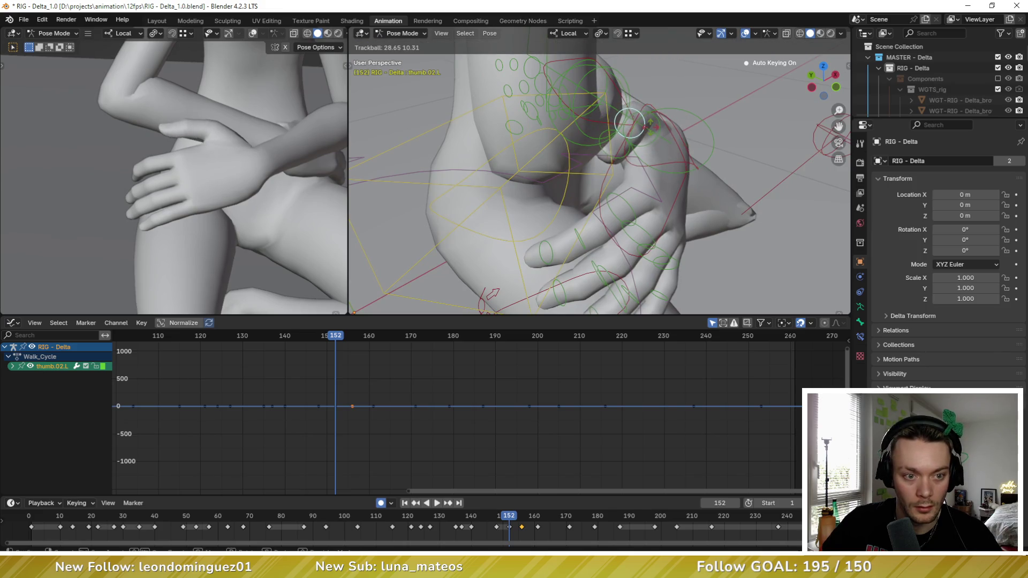
{"action": "left_click", "coordinate": [649, 126]}
Step: Rotate the index, middle, ring and pinky base bones together
{"action": "mouse_move", "coordinate": [649, 127]}
{"action": "middle_mouse_down"}
{"action": "mouse_move", "coordinate": [620, 117]}
{"action": "mouse_move", "coordinate": [571, 146]}
{"action": "mouse_move", "coordinate": [560, 134]}
{"action": "mouse_move", "coordinate": [571, 132]}
{"action": "middle_mouse_up"}
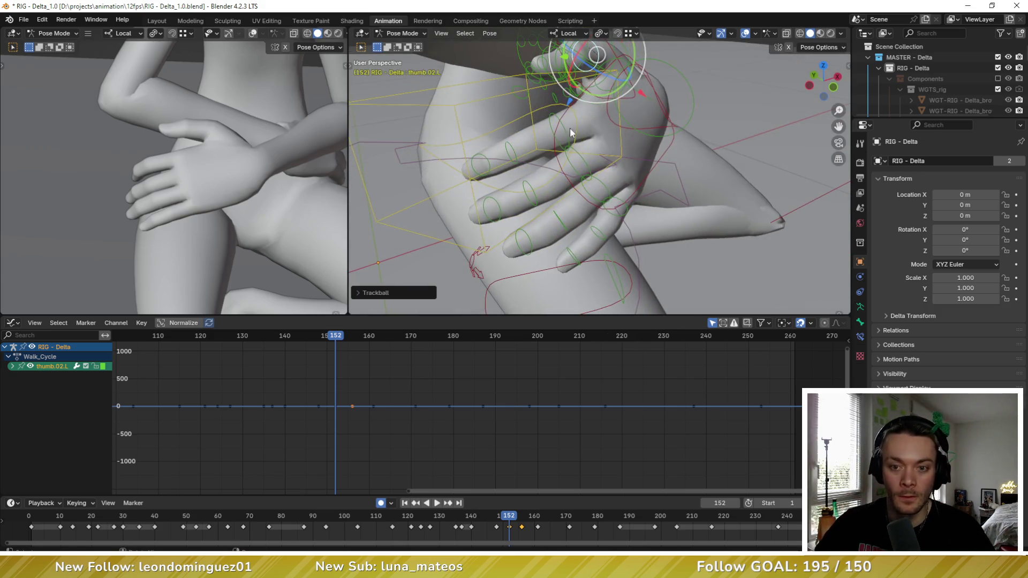
{"action": "left_click", "coordinate": [561, 138]}
{"action": "left_click", "coordinate": [589, 160], "text": "shift"}
{"action": "left_click", "coordinate": [620, 202], "text": "shift"}
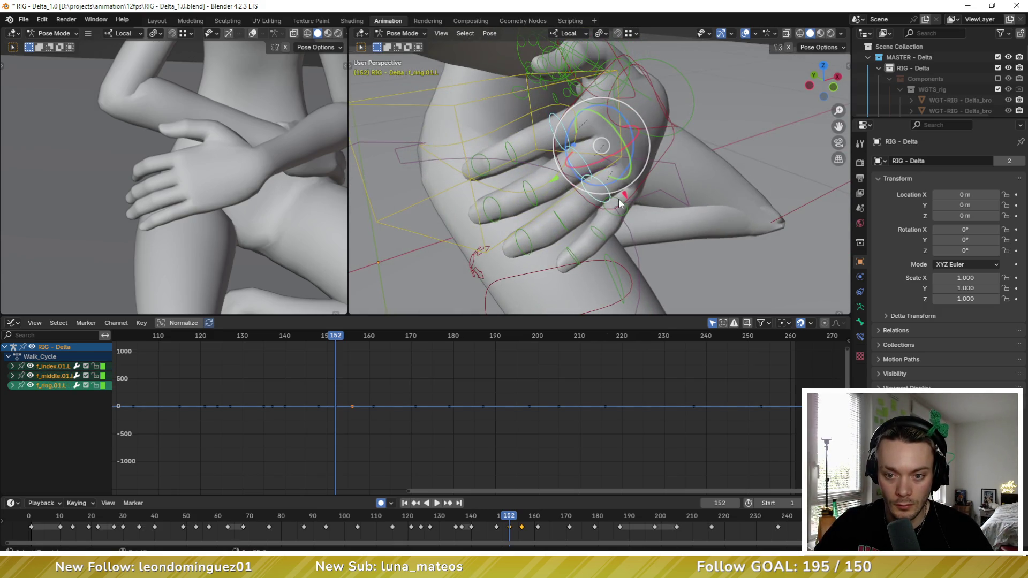
{"action": "left_click", "coordinate": [622, 198], "text": "shift"}
{"action": "mouse_move", "coordinate": [622, 198]}
{"action": "middle_mouse_down"}
{"action": "mouse_move", "coordinate": [713, 211]}
{"action": "mouse_move", "coordinate": [589, 160]}
{"action": "middle_mouse_up"}
{"action": "key", "text": "r"}
{"action": "left_click", "coordinate": [720, 237]}
Step: Reset the fingers' second joints and tip bones to rest pose with Pose > Clear Transform
{"action": "left_click", "coordinate": [563, 150]}
{"action": "left_click", "coordinate": [586, 101], "text": "shift"}
{"action": "left_click", "coordinate": [569, 154], "text": "shift"}
{"action": "left_click", "coordinate": [616, 177], "text": "shift"}
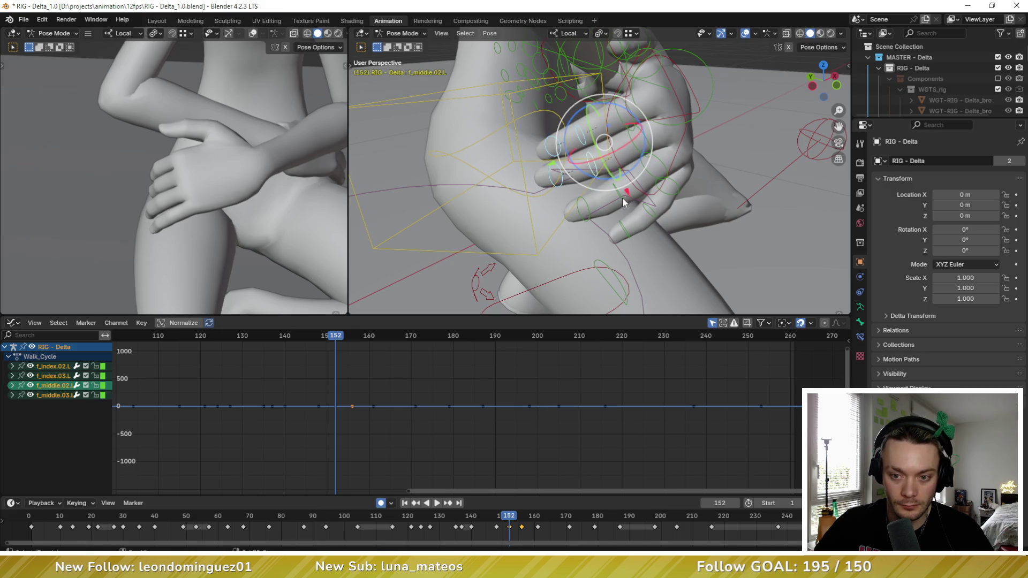
{"action": "left_click", "coordinate": [595, 179], "text": "shift"}
{"action": "left_click", "coordinate": [584, 208], "text": "shift"}
{"action": "left_click", "coordinate": [635, 195], "text": "shift"}
{"action": "left_click", "coordinate": [655, 219], "text": "shift"}
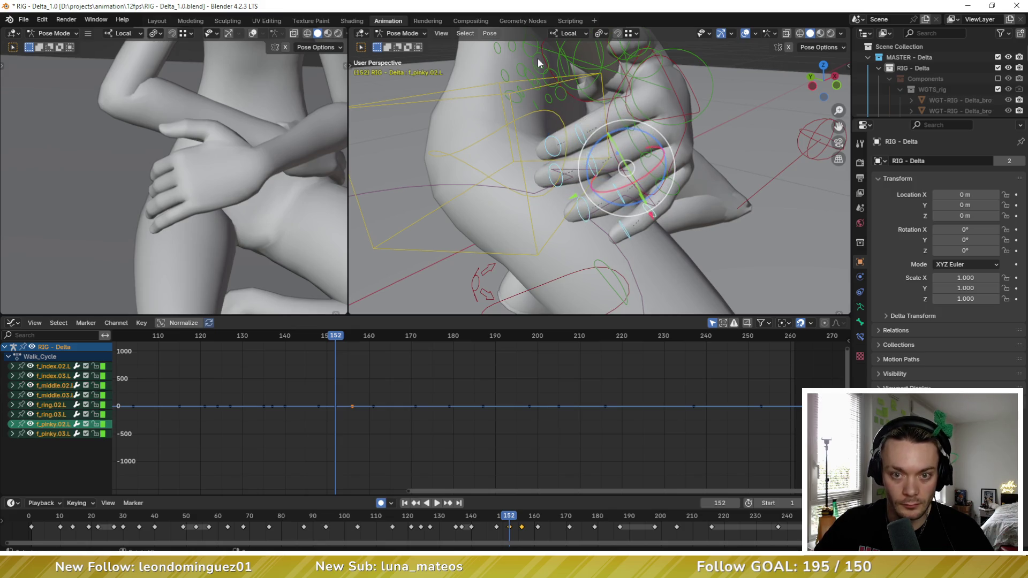
{"action": "left_click", "coordinate": [489, 33]}
{"action": "mouse_move", "coordinate": [551, 51]}
{"action": "left_click", "coordinate": [653, 60]}
{"action": "middle_click_drag", "start_coordinate": [652, 60], "coordinate": [579, 189]}
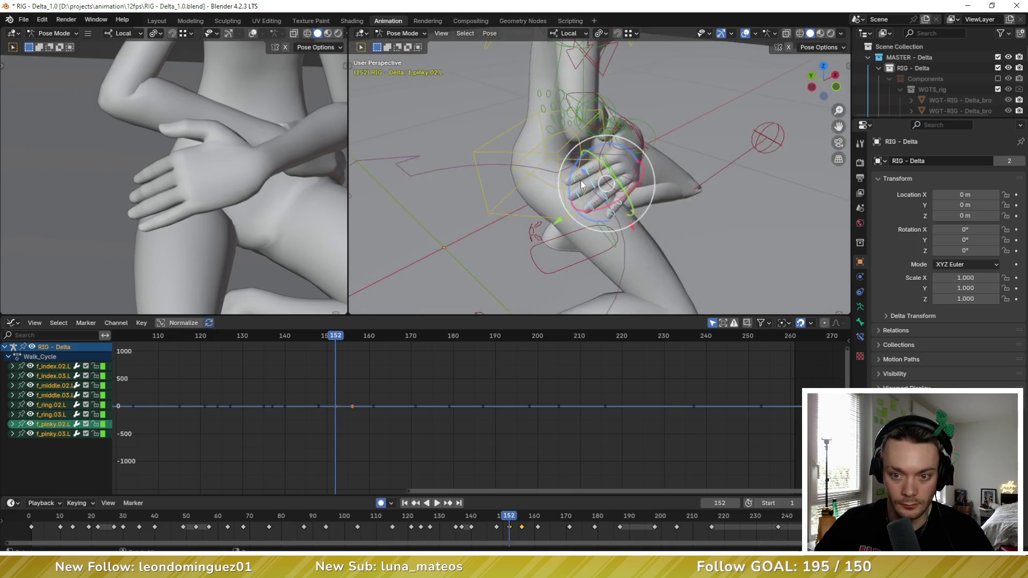
{"action": "scroll", "coordinate": [579, 188], "scroll_direction": "up", "scroll_amount": 2}
Step: Rotate the index finger's second joint and base bone
{"action": "left_click", "coordinate": [571, 176]}
{"action": "key", "text": "r"}
{"action": "key", "text": "r"}
{"action": "left_click", "coordinate": [612, 141]}
{"action": "middle_click_drag", "start_coordinate": [612, 141], "coordinate": [664, 140]}
{"action": "left_click", "coordinate": [664, 140]}
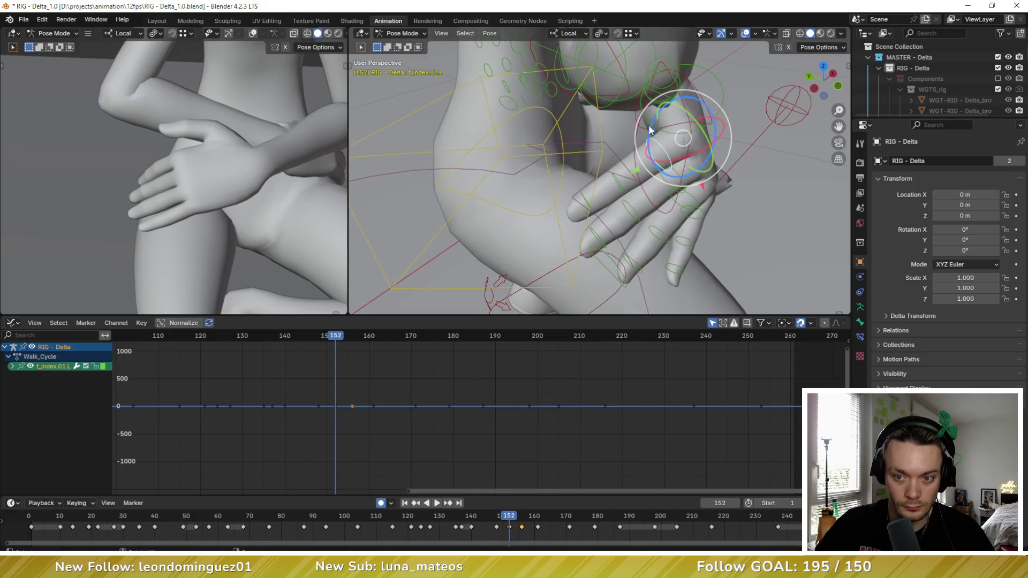
{"action": "key", "text": "r"}
{"action": "key", "text": "r"}
{"action": "left_click", "coordinate": [666, 163]}
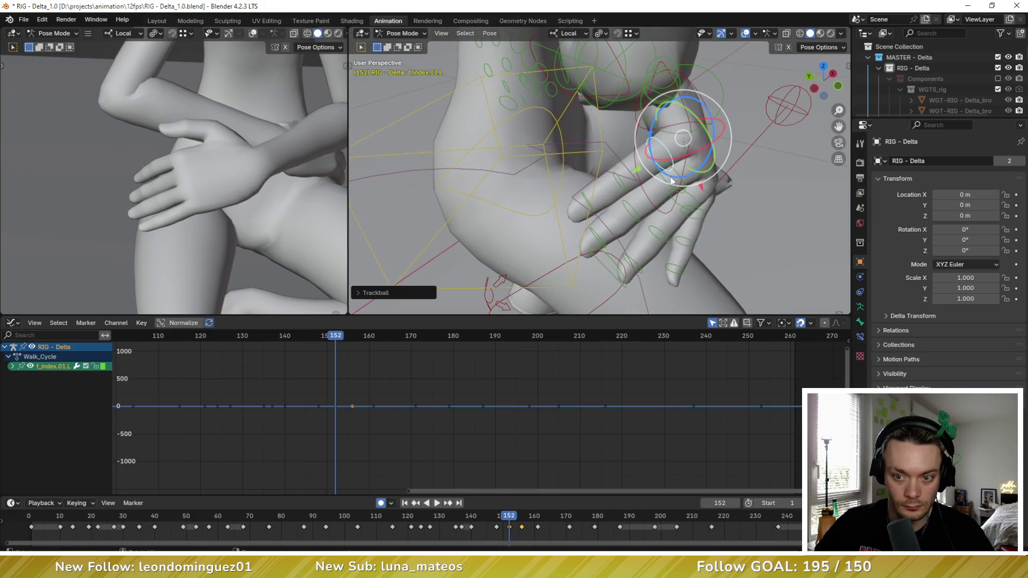
Step: Curl the middle and ring fingers at their base and second joints
{"action": "mouse_move", "coordinate": [669, 177]}
{"action": "middle_mouse_down"}
{"action": "mouse_move", "coordinate": [643, 173]}
{"action": "mouse_move", "coordinate": [679, 111]}
{"action": "middle_mouse_up"}
{"action": "left_click", "coordinate": [600, 144]}
{"action": "left_click", "coordinate": [586, 170], "text": "shift"}
{"action": "left_click_drag", "start_coordinate": [680, 112], "coordinate": [672, 108]}
{"action": "left_click", "coordinate": [673, 110]}
{"action": "middle_click_drag", "start_coordinate": [672, 110], "coordinate": [603, 156]}
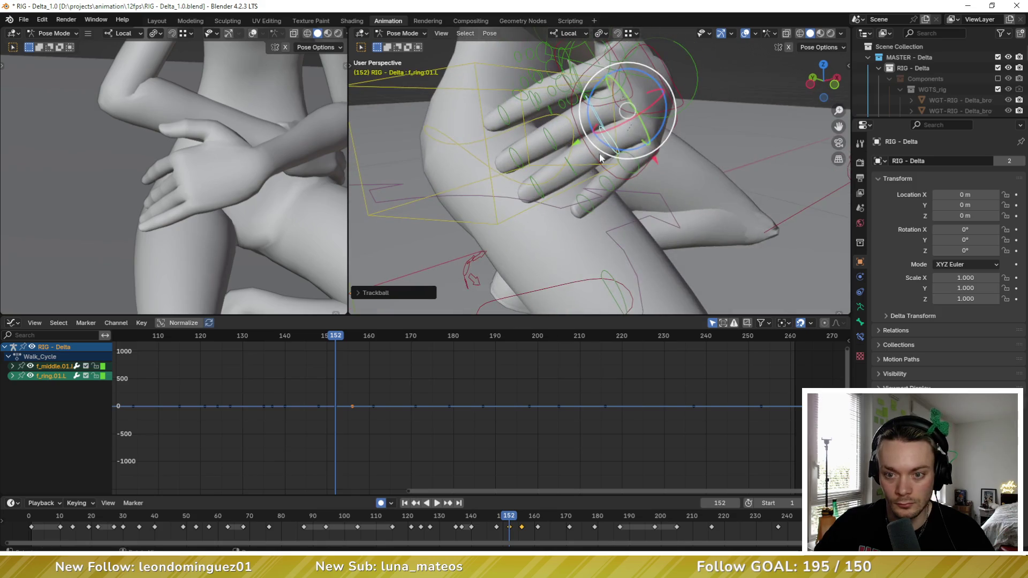
{"action": "left_click", "coordinate": [571, 167]}
{"action": "left_click", "coordinate": [554, 140], "text": "shift"}
{"action": "left_click_drag", "start_coordinate": [601, 151], "coordinate": [595, 157]}
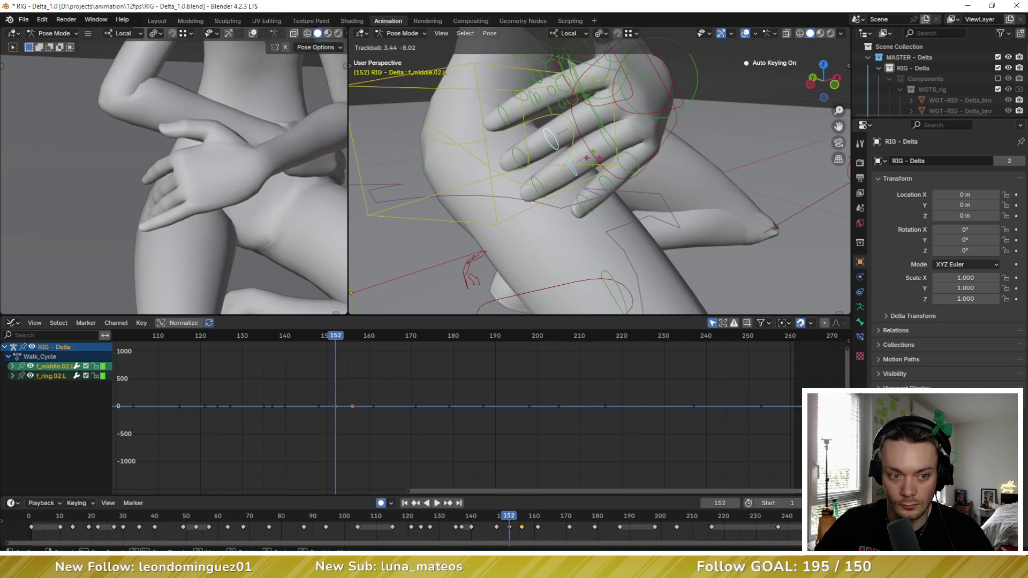
{"action": "left_click_drag", "start_coordinate": [596, 157], "coordinate": [595, 154]}
{"action": "mouse_move", "coordinate": [595, 154]}
{"action": "middle_mouse_down"}
{"action": "mouse_move", "coordinate": [529, 133]}
{"action": "mouse_move", "coordinate": [484, 88]}
{"action": "middle_mouse_up"}
Step: Curl the pinky bones, then rotate the pinky base 12.54° about local X and adjust it
{"action": "left_click", "coordinate": [552, 146]}
{"action": "left_click", "coordinate": [533, 155], "text": "shift"}
{"action": "left_click_drag", "start_coordinate": [485, 88], "coordinate": [474, 80]}
{"action": "middle_click_drag", "start_coordinate": [474, 80], "coordinate": [522, 134]}
{"action": "left_click", "coordinate": [520, 131]}
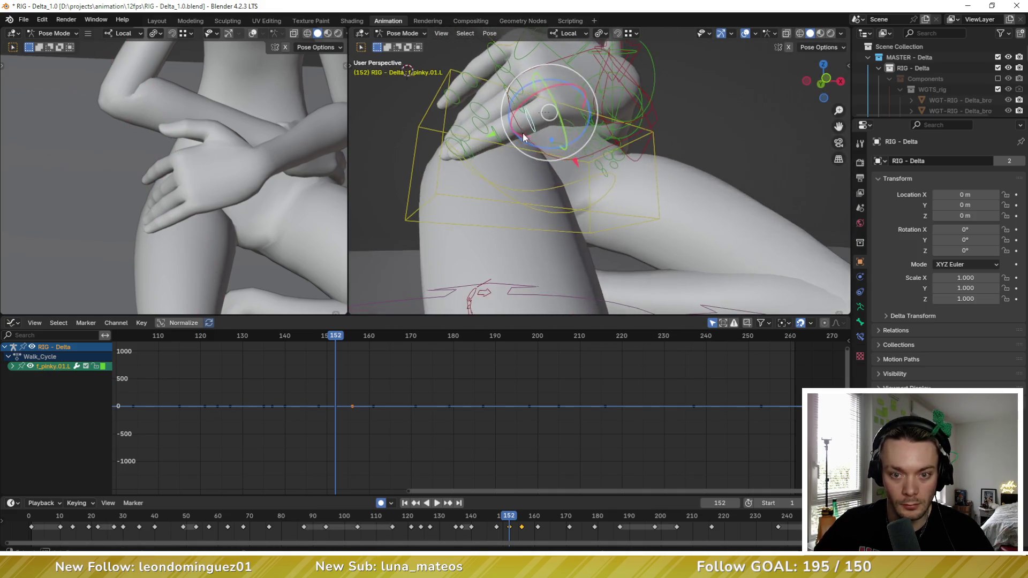
{"action": "key", "text": "r"}
{"action": "key", "text": "x"}
{"action": "left_click", "coordinate": [512, 115]}
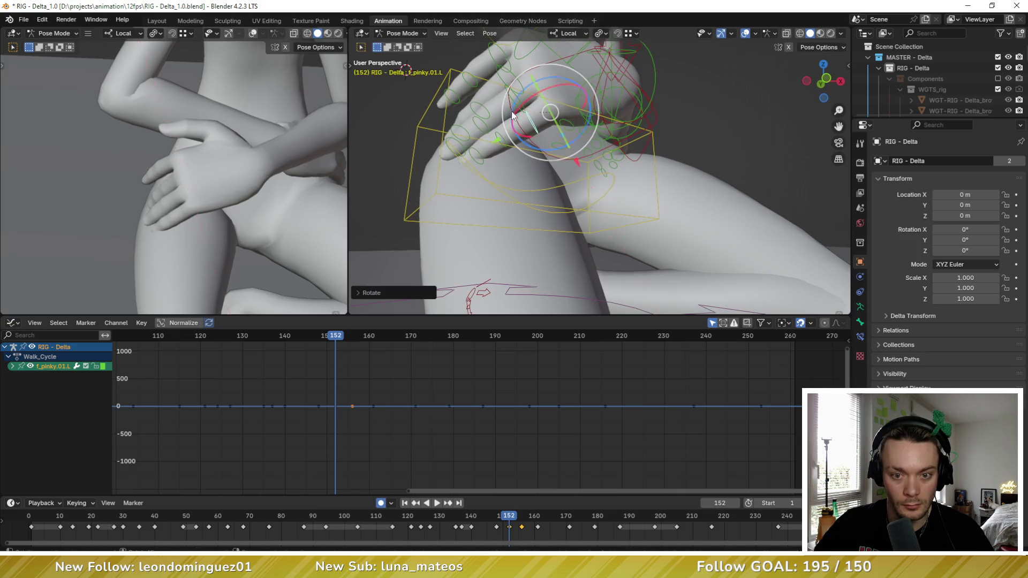
{"action": "key", "text": "r"}
{"action": "key", "text": "x"}
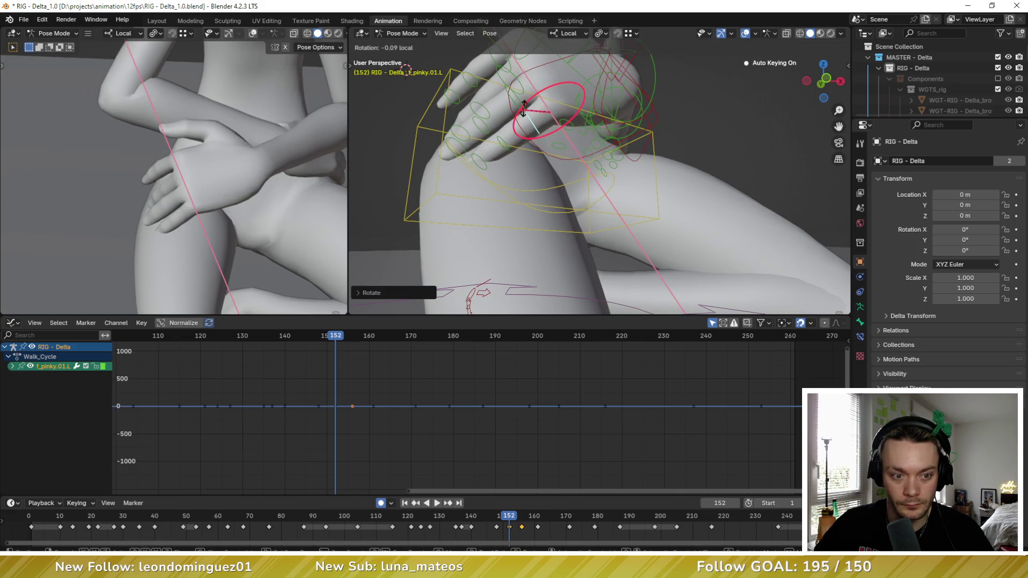
{"action": "left_click", "coordinate": [527, 109]}
Step: Re-rotate the thumb base thumb.01.L and compare frames 152 and 156
{"action": "mouse_move", "coordinate": [526, 109]}
{"action": "middle_mouse_down"}
{"action": "mouse_move", "coordinate": [548, 133]}
{"action": "mouse_move", "coordinate": [635, 143]}
{"action": "mouse_move", "coordinate": [541, 140]}
{"action": "middle_mouse_up"}
{"action": "scroll", "coordinate": [592, 146], "scroll_direction": "up", "scroll_amount": 4}
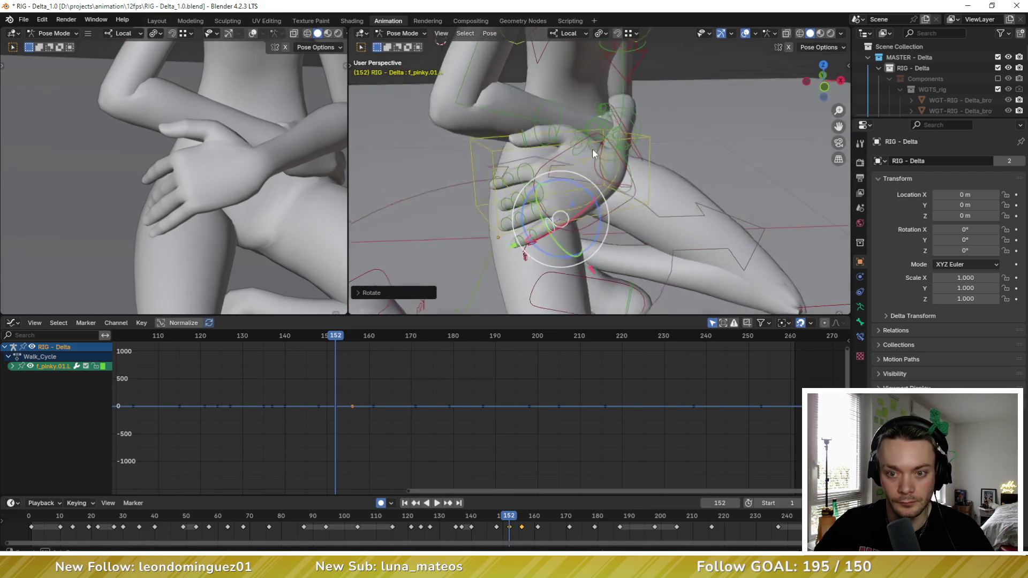
{"action": "left_click", "coordinate": [587, 177]}
{"action": "middle_click_drag", "start_coordinate": [587, 178], "coordinate": [632, 155]}
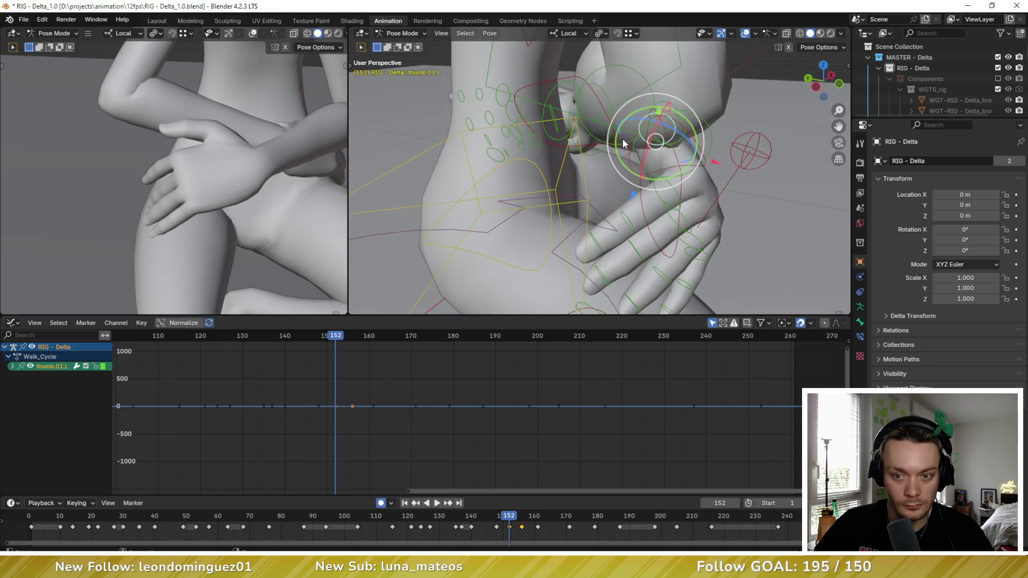
{"action": "key", "text": "r"}
{"action": "key", "text": "r"}
{"action": "left_click", "coordinate": [622, 151]}
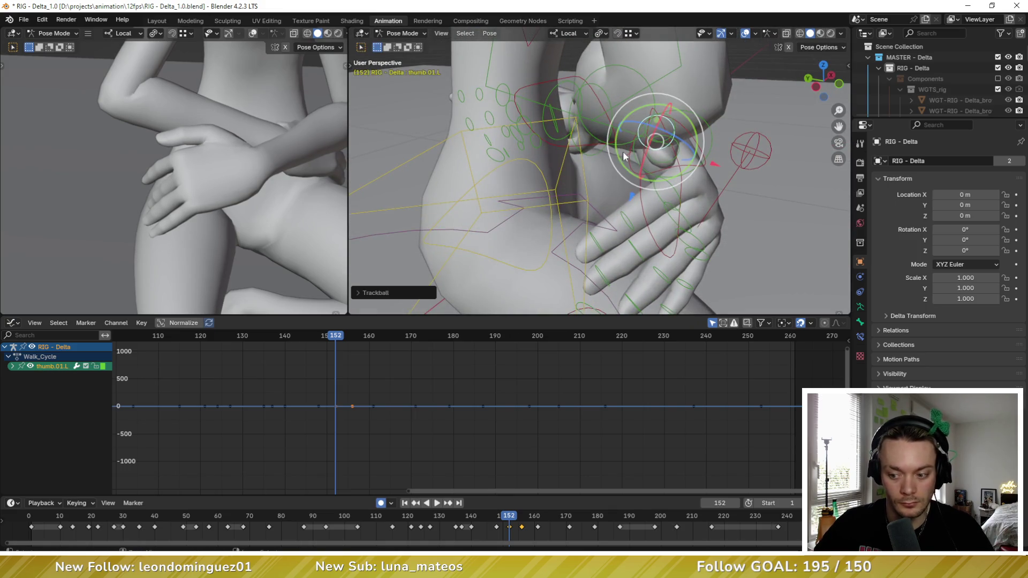
{"action": "middle_click_drag", "start_coordinate": [669, 182], "coordinate": [593, 175]}
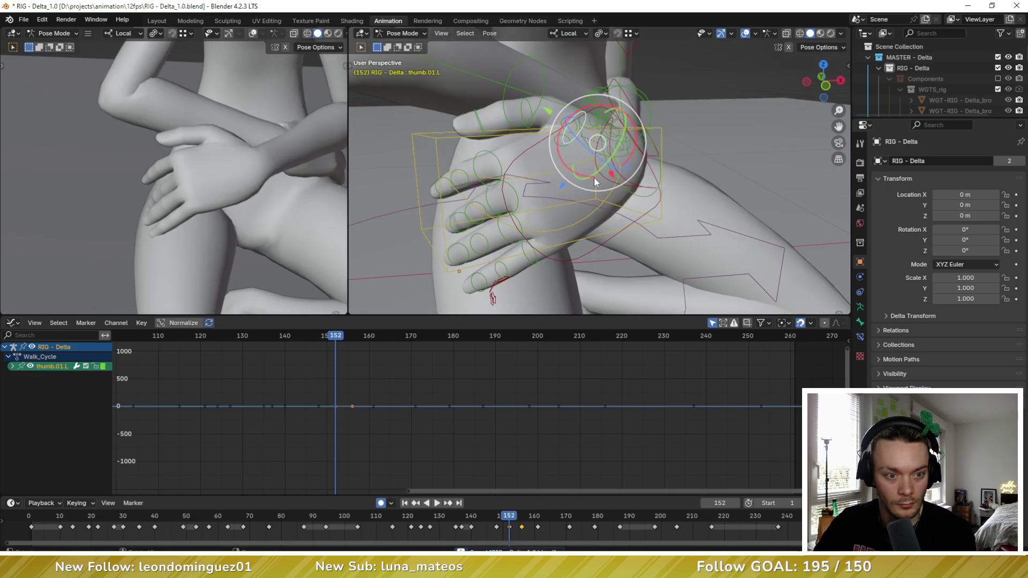
{"action": "scroll", "coordinate": [217, 207], "scroll_direction": "down", "scroll_amount": 8}
{"action": "key", "text": "Right"}
{"action": "key", "text": "Right"}
{"action": "key", "text": "Right"}
{"action": "key", "text": "Left"}
{"action": "key", "text": "Left"}
{"action": "key", "text": "Left"}
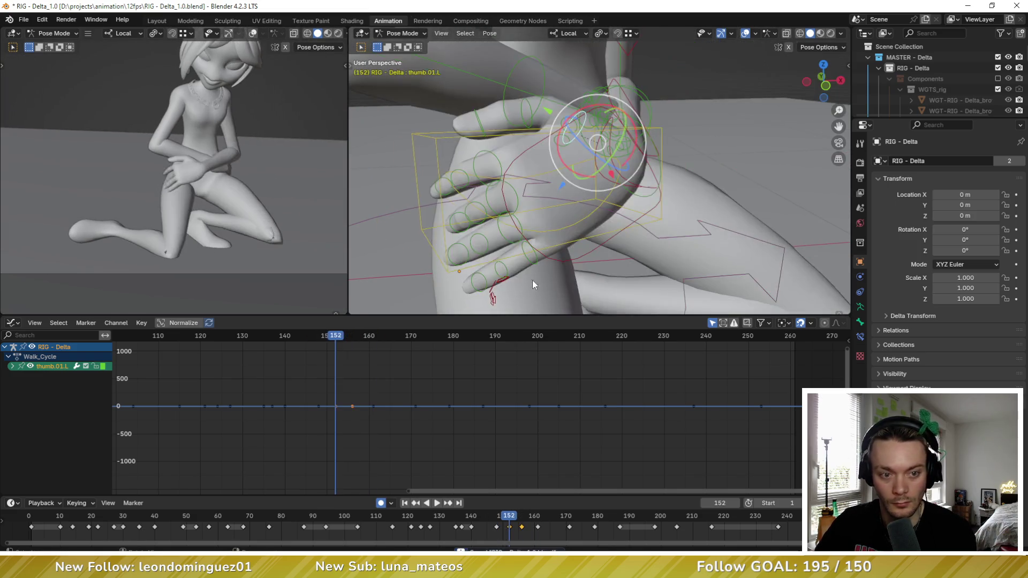
{"action": "key", "text": "Right"}
{"action": "key", "text": "Right"}
{"action": "key", "text": "Right"}
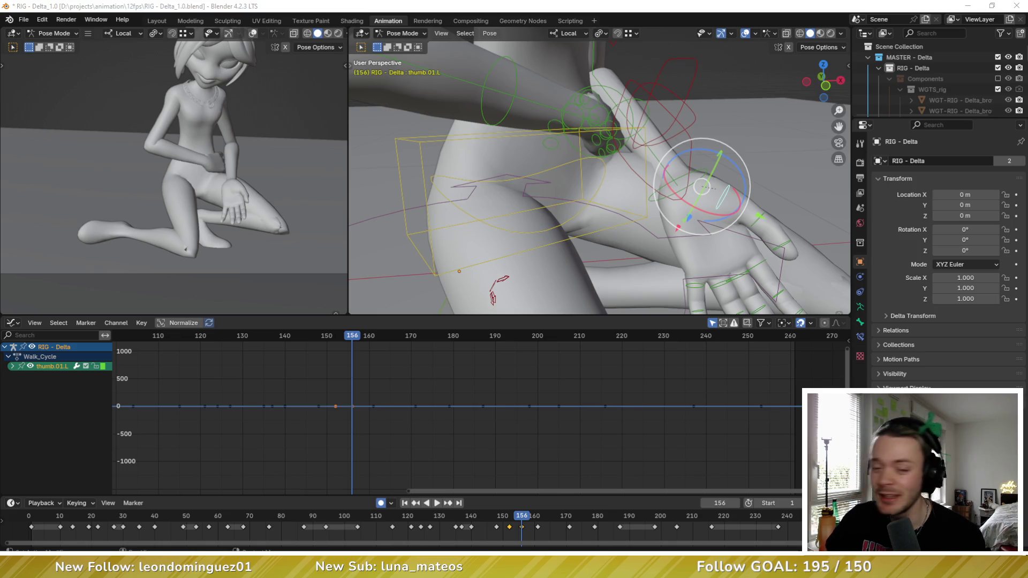
{"action": "left_click", "coordinate": [399, 377]}
{"action": "key", "text": "Right"}
{"action": "key", "text": "Right"}
{"action": "key", "text": "Right"}
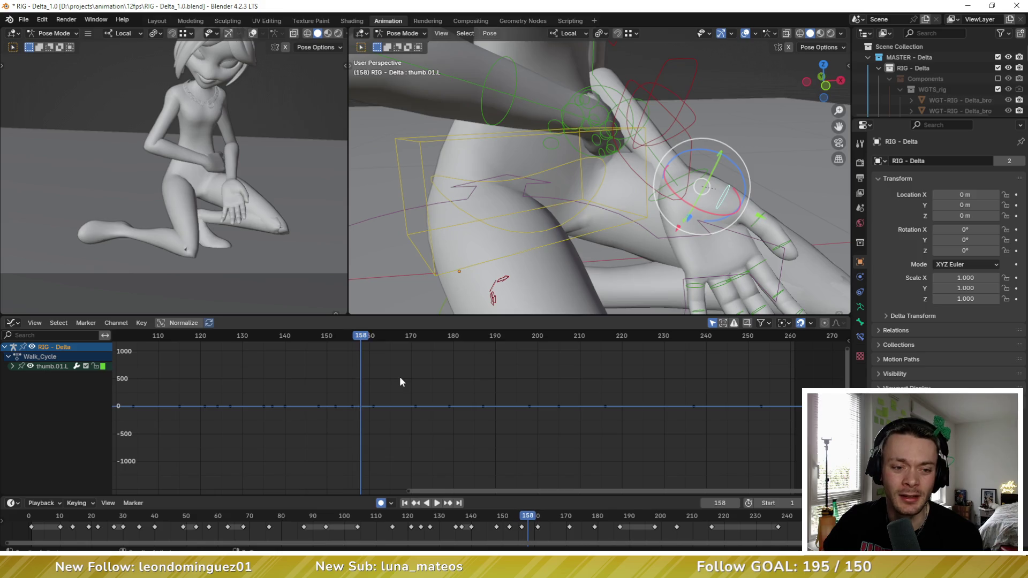
{"action": "key", "text": "Down"}
{"action": "key", "text": "Down"}
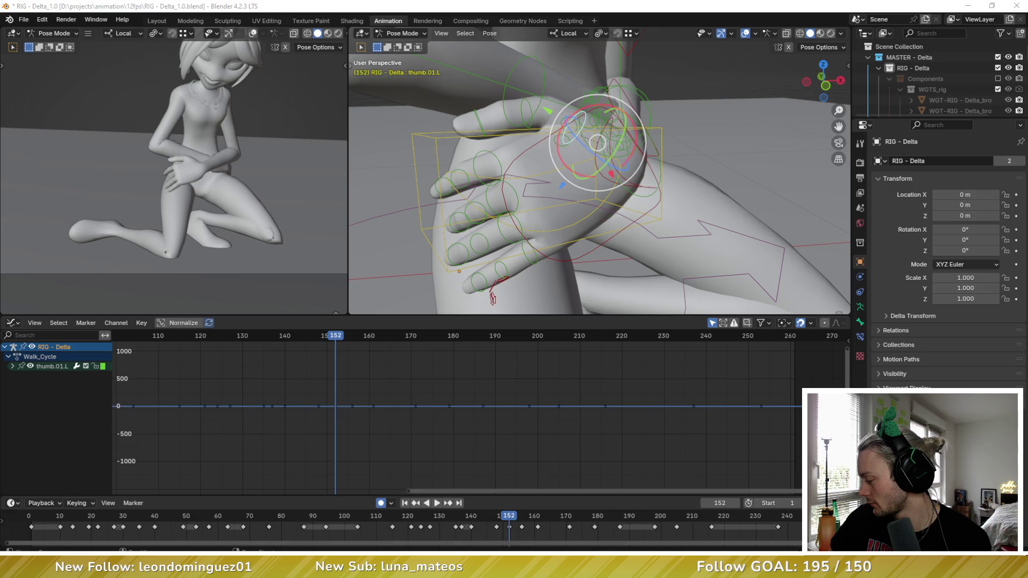
{"action": "key", "text": "Right"}
{"action": "key", "text": "Right"}
{"action": "key", "text": "Right"}
{"action": "key", "text": "Right"}
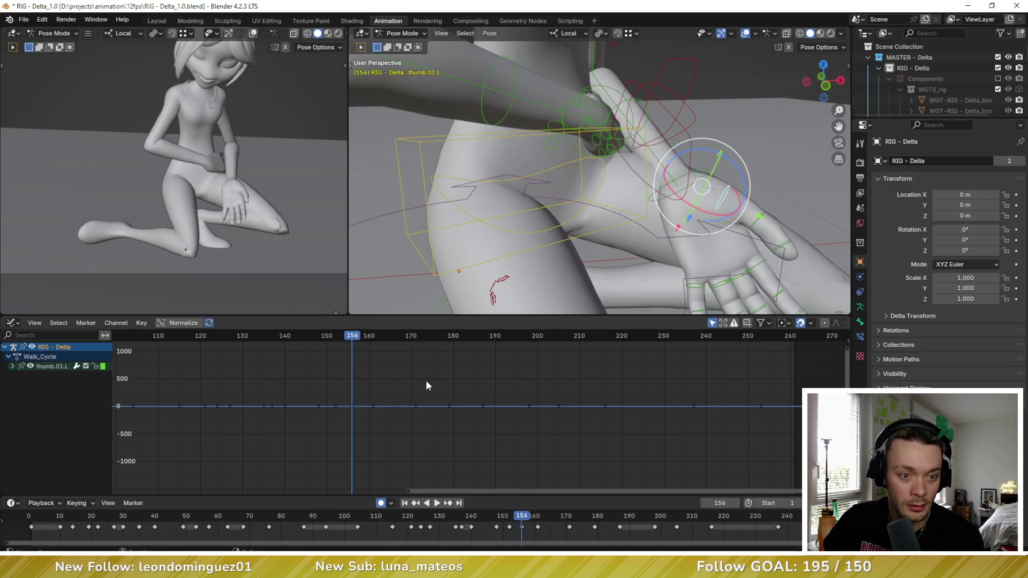
{"action": "key", "text": "Up"}
{"action": "key", "text": "Down"}
{"action": "key", "text": "Up"}
{"action": "key", "text": "Down"}
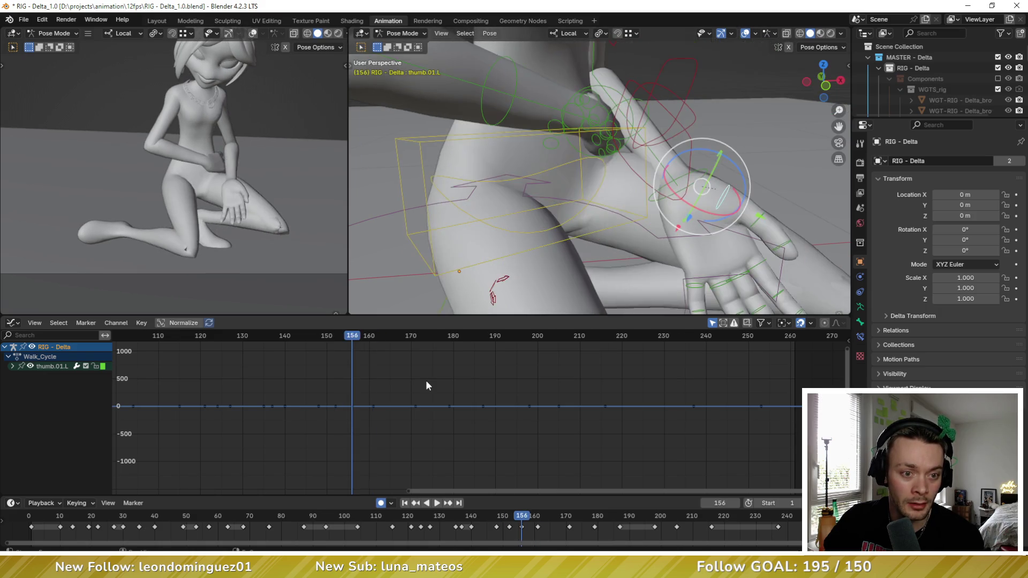
{"action": "key", "text": "Up"}
{"action": "key", "text": "Down"}
{"action": "key", "text": "Up"}
{"action": "key", "text": "Down"}
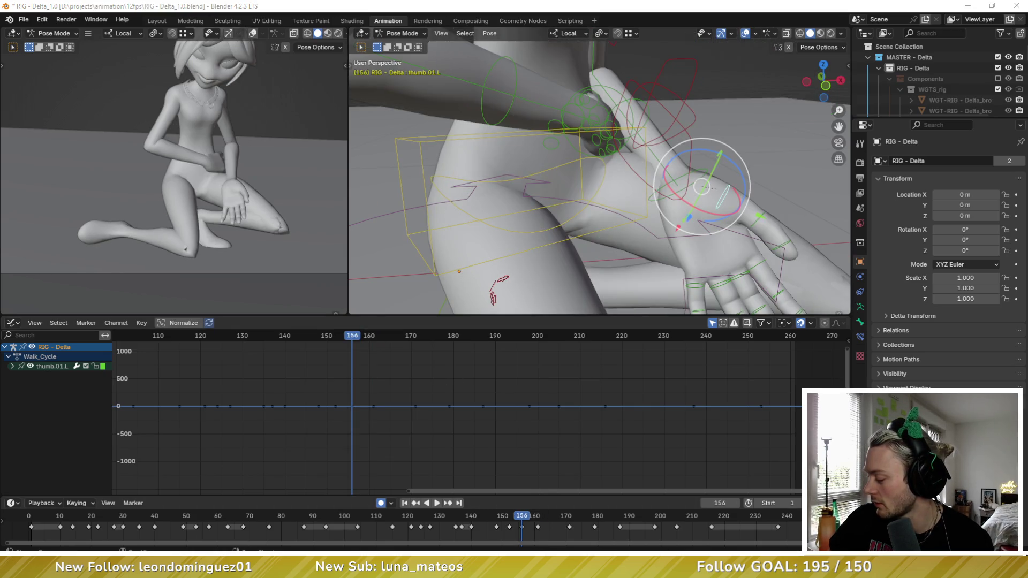
{"action": "key", "text": "Down"}
{"action": "key", "text": "Up"}
{"action": "key", "text": "Down"}
{"action": "key", "text": "Up"}
{"action": "key", "text": "Up"}
{"action": "key", "text": "Down"}
{"action": "key", "text": "Down"}
{"action": "key", "text": "Down"}
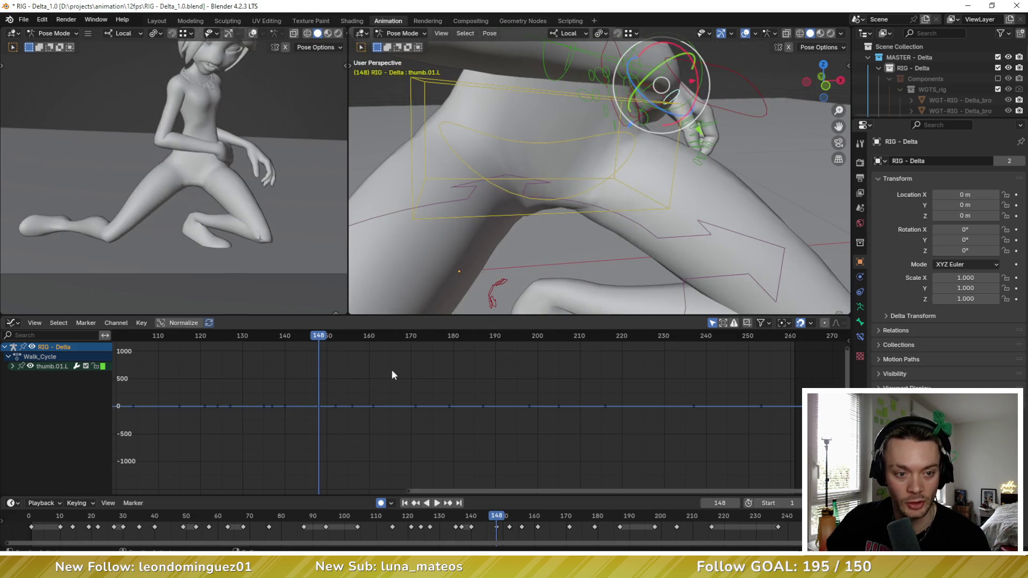
{"action": "key", "text": "Down"}
{"action": "key", "text": "Down"}
{"action": "key", "text": "space"}
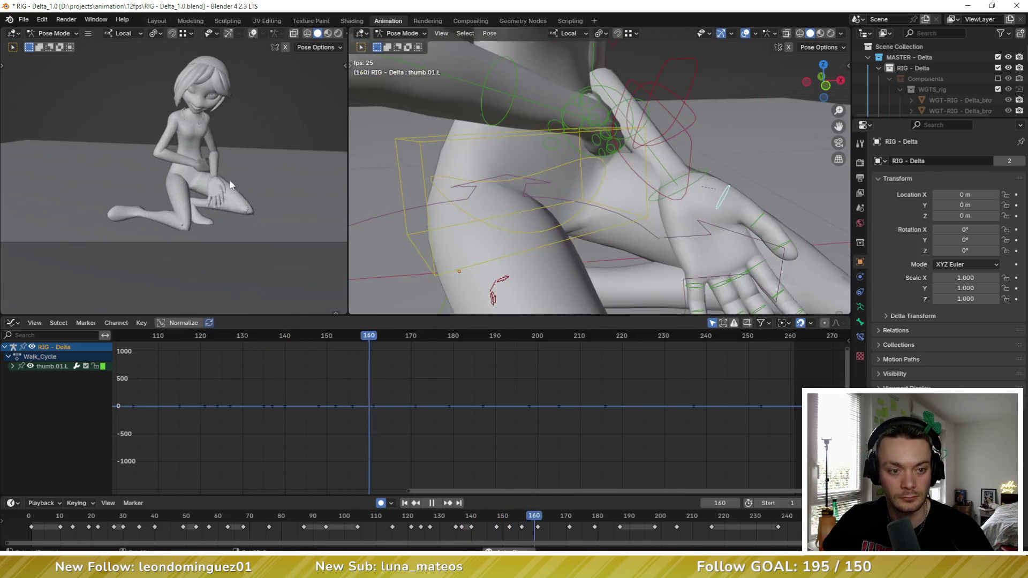
{"action": "key", "text": "Escape"}
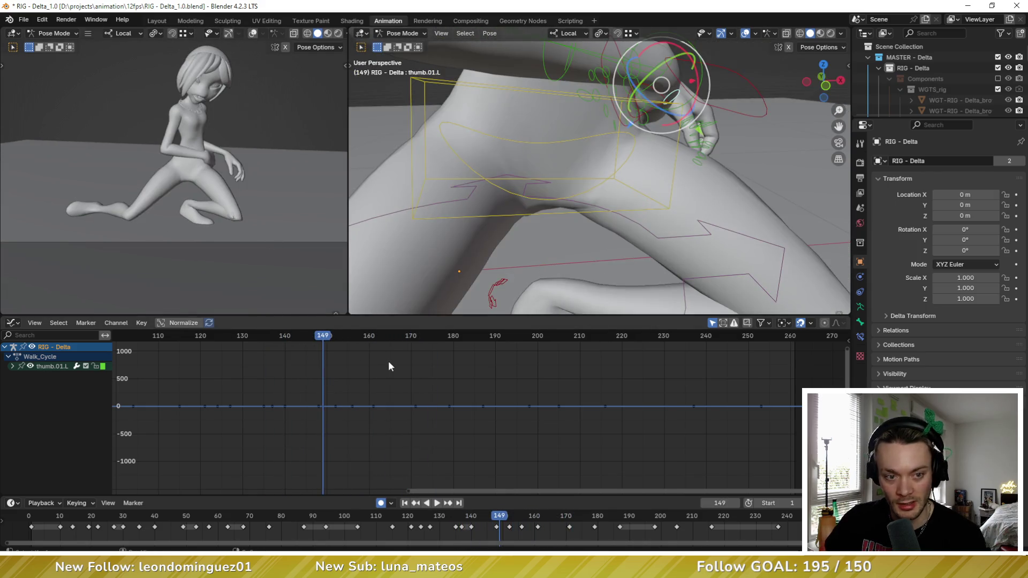
{"action": "key", "text": "Up"}
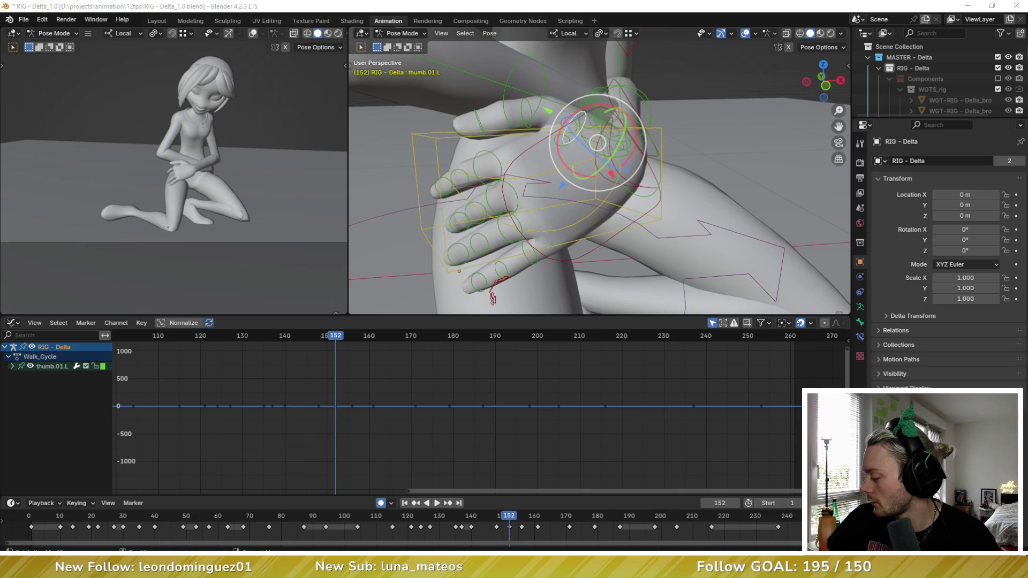
Step: Select all bones, go to frame 161, and rotate the right forearm about its local X axis
{"action": "key", "text": "a"}
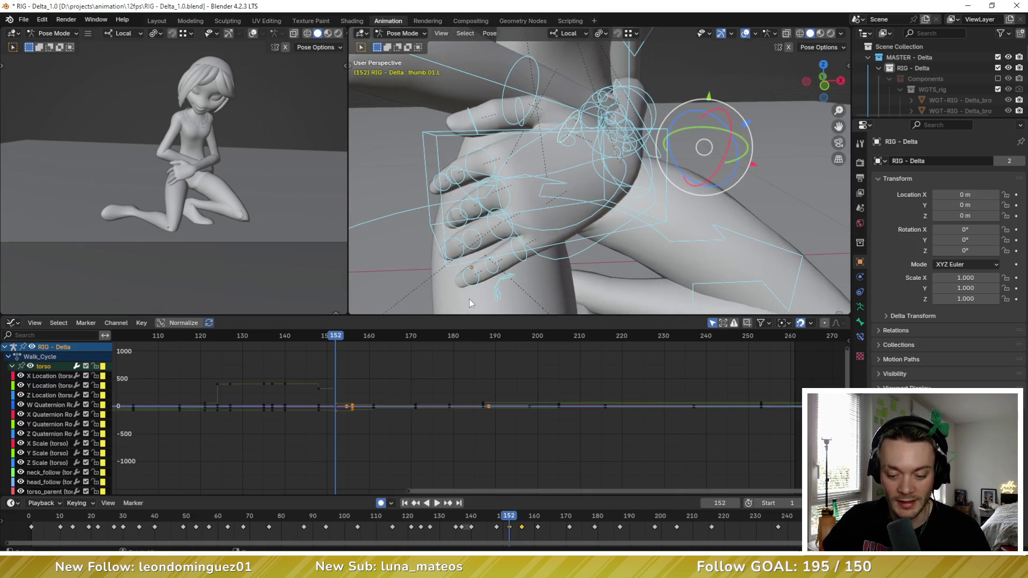
{"action": "key", "text": "Up"}
{"action": "key", "text": "Up"}
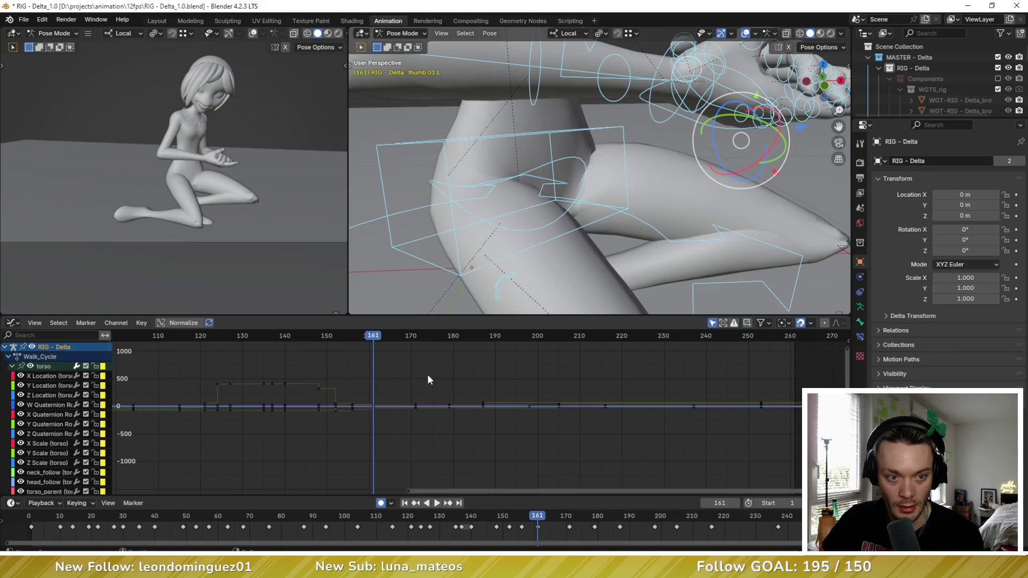
{"action": "left_click", "coordinate": [521, 56]}
{"action": "scroll", "coordinate": [521, 56], "scroll_direction": "down", "scroll_amount": 3}
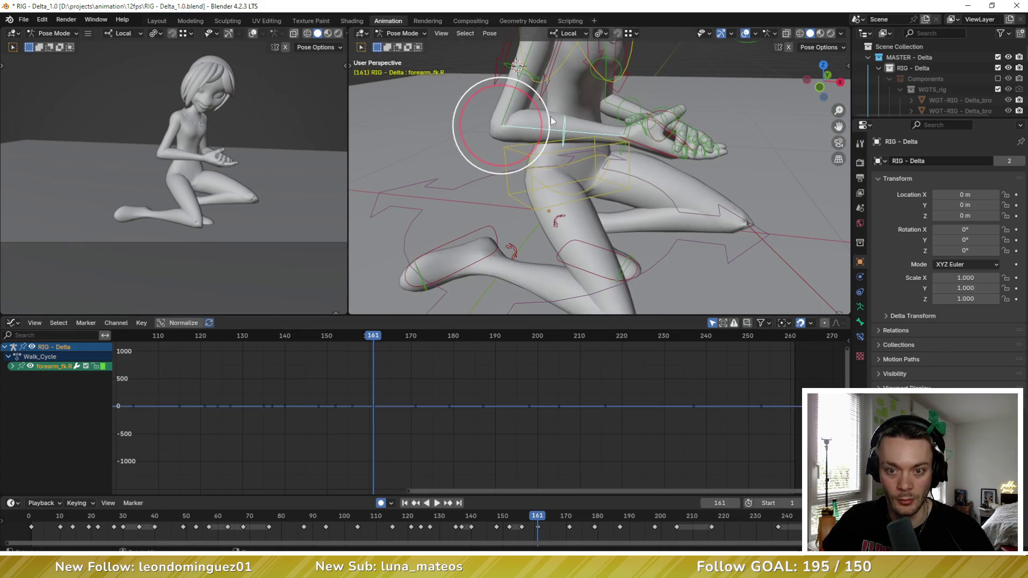
{"action": "key", "text": "r"}
{"action": "key", "text": "x"}
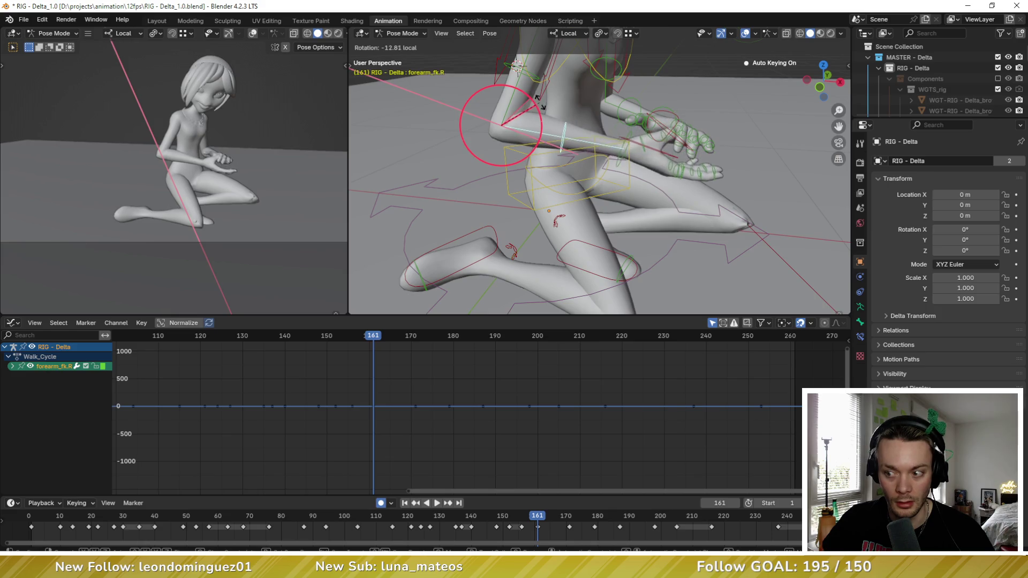
{"action": "left_click", "coordinate": [578, 110]}
Step: Rotate the left forearm, then the left upper arm, then the left forearm again
{"action": "mouse_move", "coordinate": [578, 109]}
{"action": "middle_mouse_down"}
{"action": "mouse_move", "coordinate": [605, 120]}
{"action": "mouse_move", "coordinate": [669, 107]}
{"action": "mouse_move", "coordinate": [688, 78]}
{"action": "mouse_move", "coordinate": [658, 80]}
{"action": "middle_mouse_up"}
{"action": "left_click", "coordinate": [604, 114]}
{"action": "key", "text": "r"}
{"action": "key", "text": "r"}
{"action": "left_click", "coordinate": [616, 131]}
{"action": "left_click", "coordinate": [656, 80]}
{"action": "key", "text": "r"}
{"action": "left_click", "coordinate": [631, 70]}
{"action": "left_click", "coordinate": [642, 99]}
{"action": "middle_click_drag", "start_coordinate": [642, 99], "coordinate": [687, 132]}
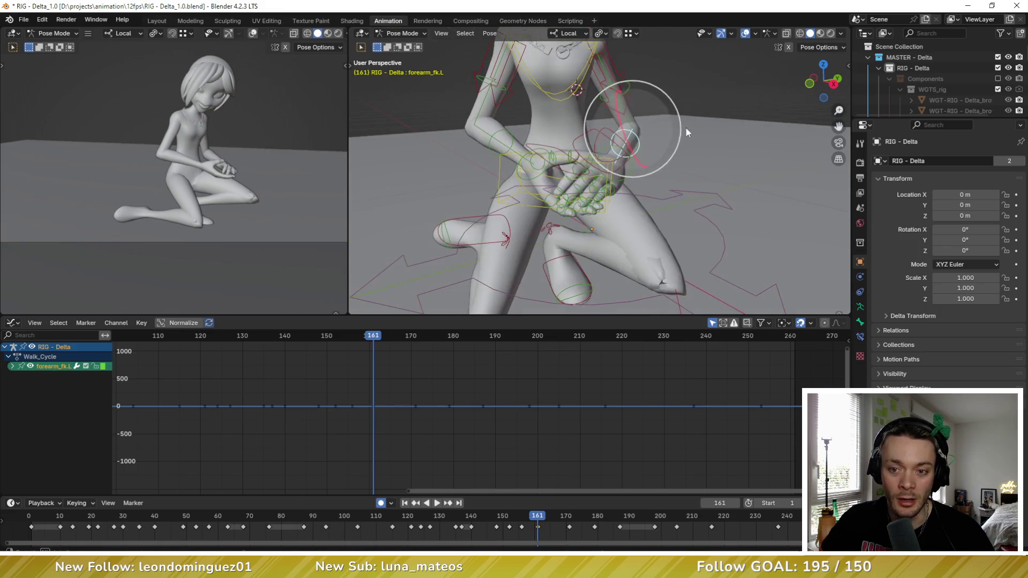
{"action": "key", "text": "r"}
{"action": "key", "text": "r"}
{"action": "left_click", "coordinate": [562, 188]}
Step: Rotate the right hand bone twice so the hands meet in front of the lap
{"action": "middle_click_drag", "start_coordinate": [563, 187], "coordinate": [552, 210]}
{"action": "left_click", "coordinate": [560, 188]}
{"action": "key", "text": "r"}
{"action": "key", "text": "r"}
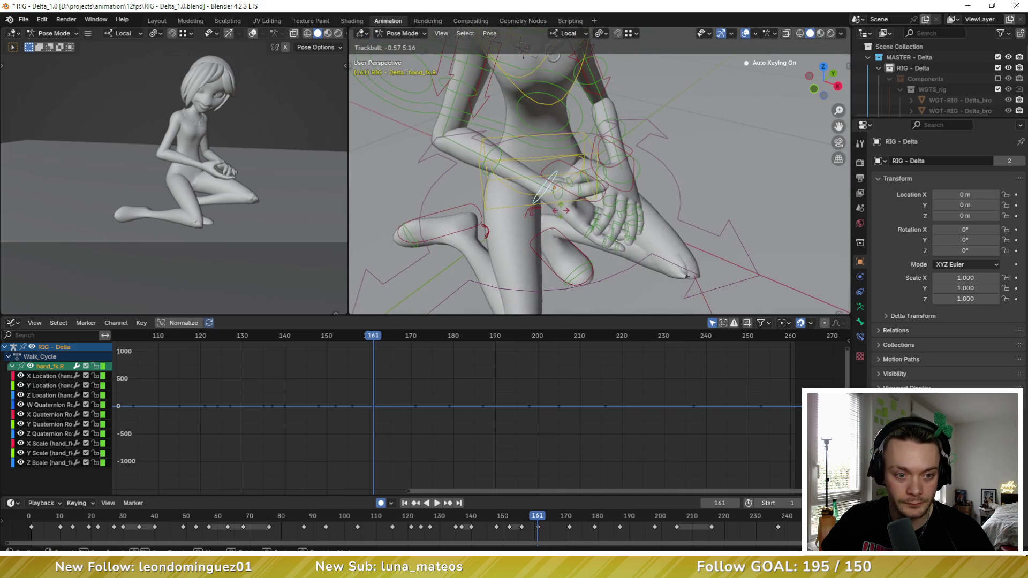
{"action": "left_click", "coordinate": [550, 163]}
{"action": "key", "text": "r"}
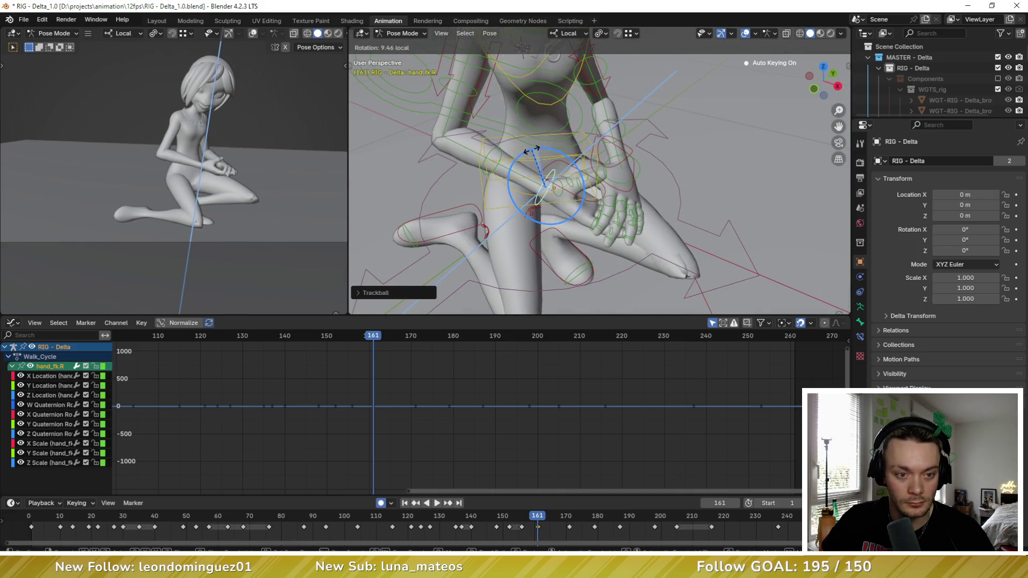
{"action": "left_click", "coordinate": [541, 150]}
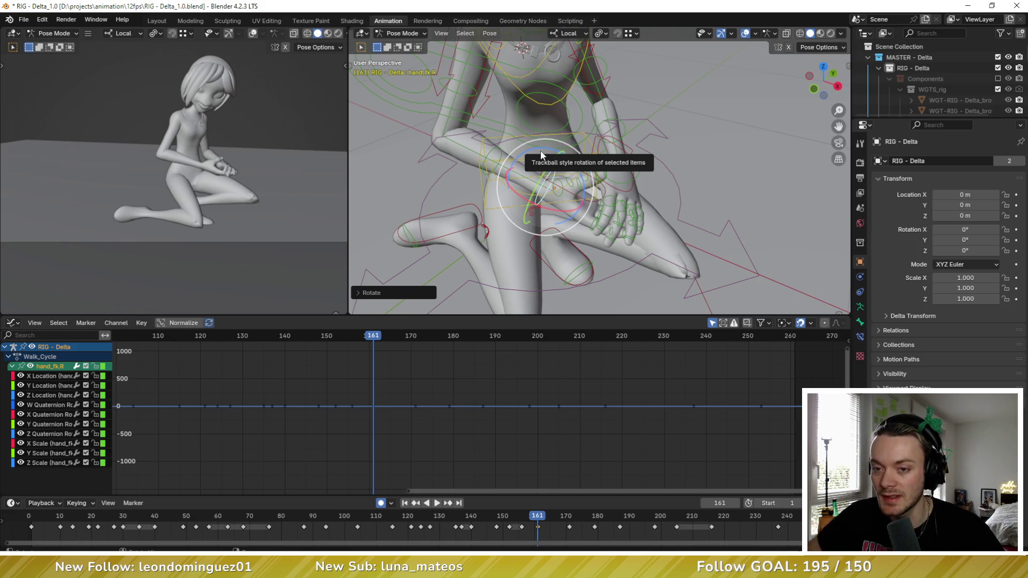
{"action": "left_click", "coordinate": [625, 128]}
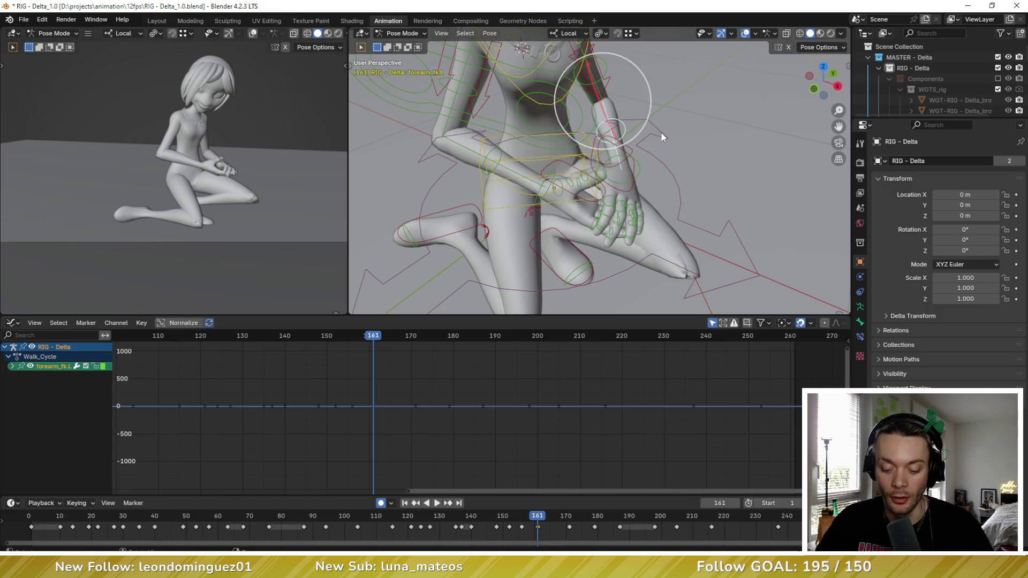
Step: Show the sidebar with the bone's transform and rig properties, and reframe the character
{"action": "key", "text": "n"}
{"action": "middle_click_drag", "start_coordinate": [664, 133], "coordinate": [625, 146], "text": "shift"}
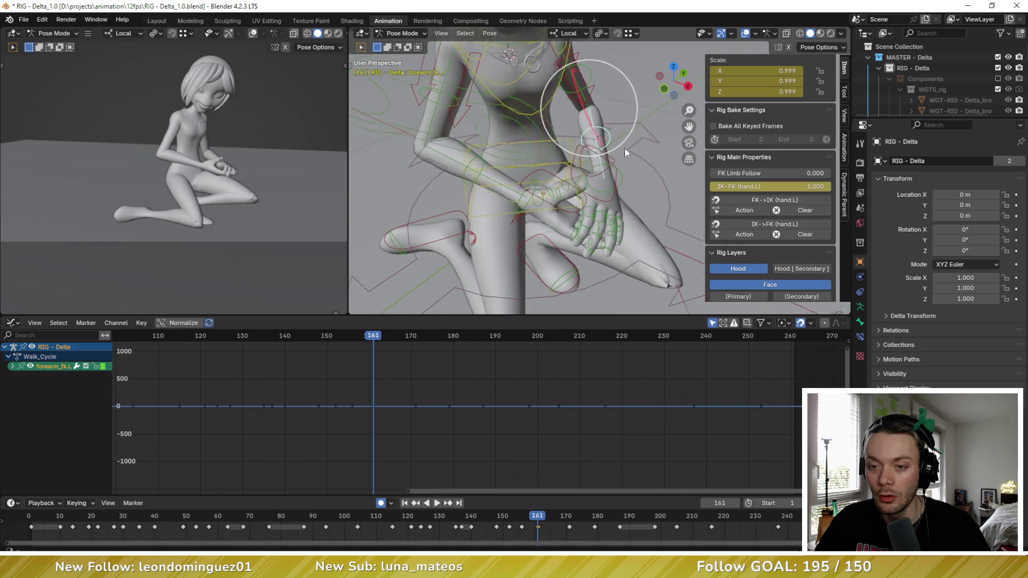
{"action": "left_click", "coordinate": [846, 89]}
{"action": "left_click", "coordinate": [841, 68]}
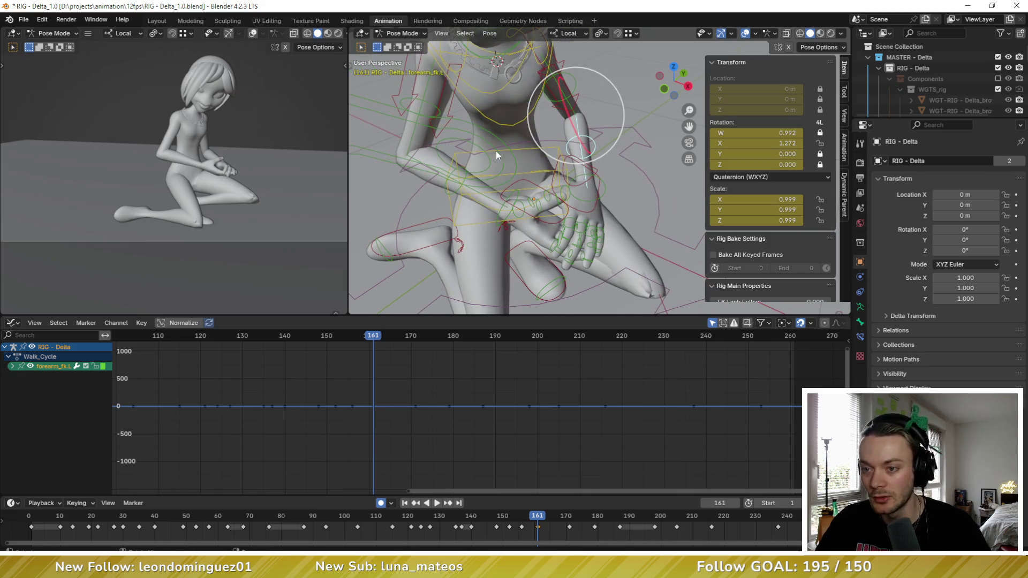
{"action": "mouse_move", "coordinate": [612, 148]}
{"action": "middle_mouse_down"}
{"action": "mouse_move", "coordinate": [503, 150]}
{"action": "mouse_move", "coordinate": [601, 129]}
{"action": "mouse_move", "coordinate": [577, 107]}
{"action": "mouse_move", "coordinate": [509, 121]}
{"action": "mouse_move", "coordinate": [613, 156]}
{"action": "middle_mouse_up"}
{"action": "mouse_move", "coordinate": [564, 123]}
{"action": "middle_mouse_down"}
{"action": "mouse_move", "coordinate": [542, 140]}
{"action": "mouse_move", "coordinate": [562, 143]}
{"action": "middle_mouse_up"}
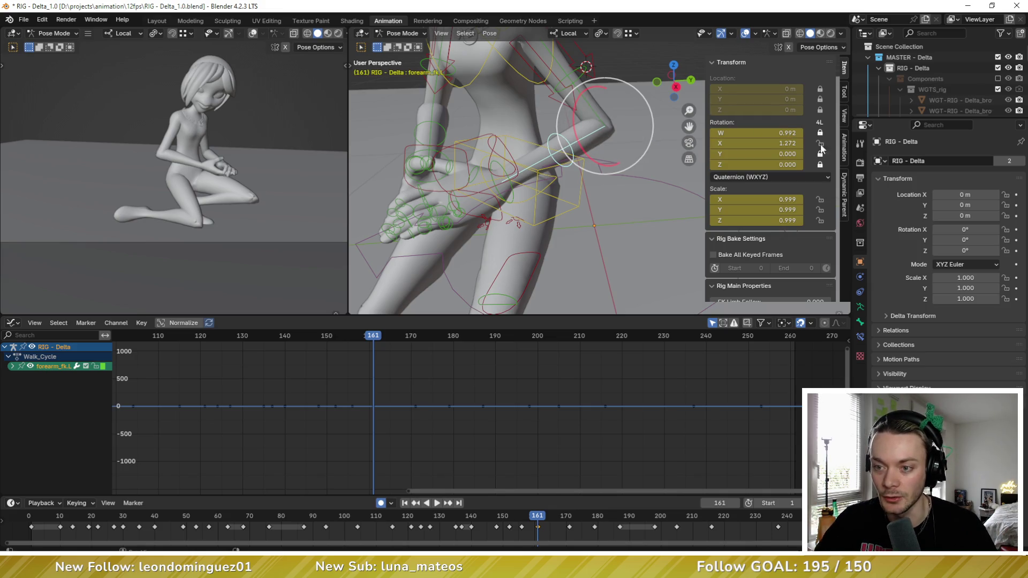
{"action": "middle_click_drag", "start_coordinate": [491, 149], "coordinate": [579, 152]}
{"action": "scroll", "coordinate": [524, 151], "scroll_direction": "down", "scroll_amount": 4}
{"action": "scroll", "coordinate": [584, 155], "scroll_direction": "up", "scroll_amount": 4}
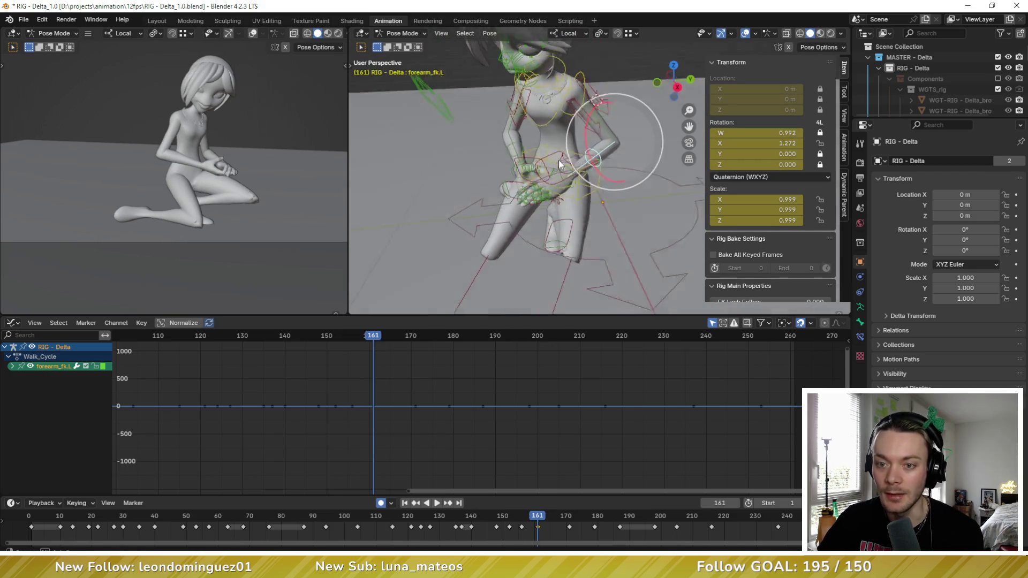
Step: Try rotating the left forearm and upper arm, then undo the rotation
{"action": "mouse_move", "coordinate": [588, 159]}
{"action": "left_mouse_down"}
{"action": "mouse_move", "coordinate": [629, 152]}
{"action": "mouse_move", "coordinate": [601, 86]}
{"action": "left_mouse_up"}
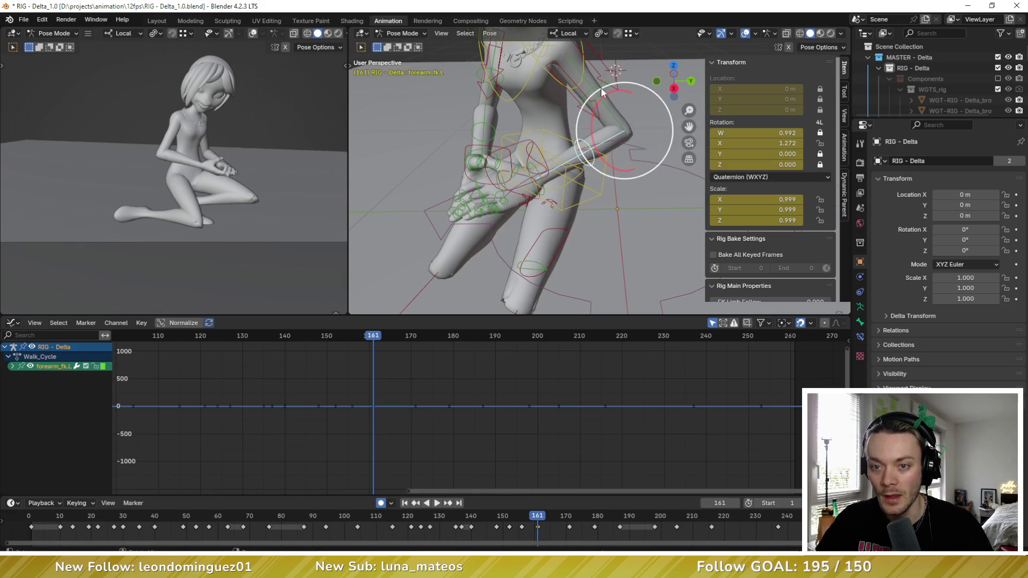
{"action": "left_click", "coordinate": [592, 128]}
{"action": "middle_click_drag", "start_coordinate": [592, 128], "coordinate": [625, 117]}
{"action": "left_click_drag", "start_coordinate": [599, 114], "coordinate": [600, 111]}
{"action": "key", "text": "ctrl+z"}
Step: Rotate the left hand freely into its new pose at frame 156
{"action": "mouse_move", "coordinate": [603, 163]}
{"action": "middle_mouse_down"}
{"action": "mouse_move", "coordinate": [557, 99]}
{"action": "mouse_move", "coordinate": [612, 165]}
{"action": "mouse_move", "coordinate": [577, 137]}
{"action": "middle_mouse_up"}
{"action": "mouse_move", "coordinate": [558, 214]}
{"action": "middle_mouse_down"}
{"action": "mouse_move", "coordinate": [576, 169]}
{"action": "mouse_move", "coordinate": [619, 177]}
{"action": "mouse_move", "coordinate": [618, 153]}
{"action": "middle_mouse_up"}
{"action": "left_click", "coordinate": [583, 167]}
{"action": "mouse_move", "coordinate": [618, 153]}
{"action": "left_mouse_down"}
{"action": "mouse_move", "coordinate": [621, 179]}
{"action": "mouse_move", "coordinate": [598, 155]}
{"action": "left_mouse_up"}
{"action": "key", "text": "Down"}
{"action": "key", "text": "Up"}
{"action": "key", "text": "Down"}
{"action": "key", "text": "Down"}
{"action": "key", "text": "Up"}
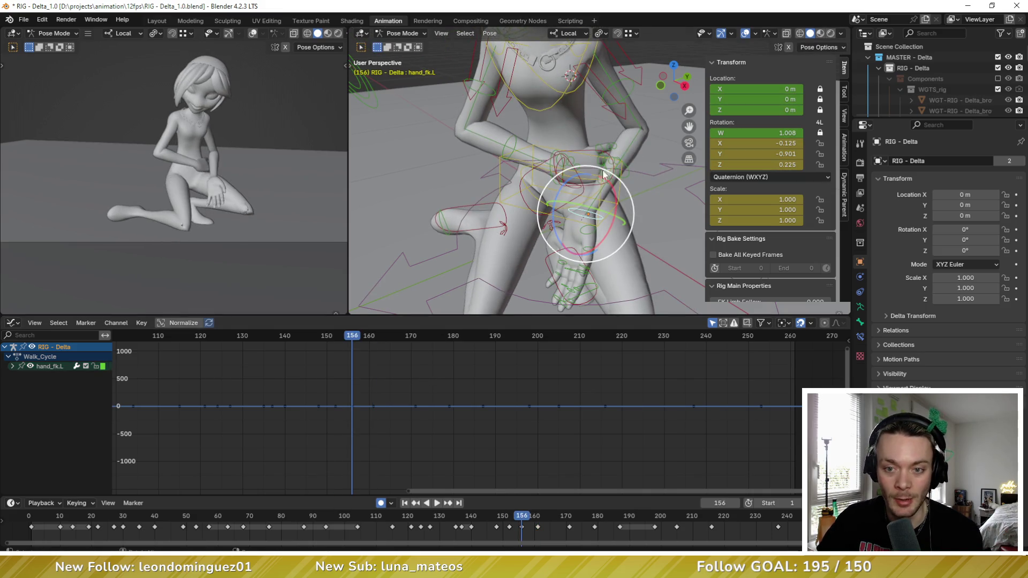
{"action": "left_click_drag", "start_coordinate": [607, 190], "coordinate": [628, 161]}
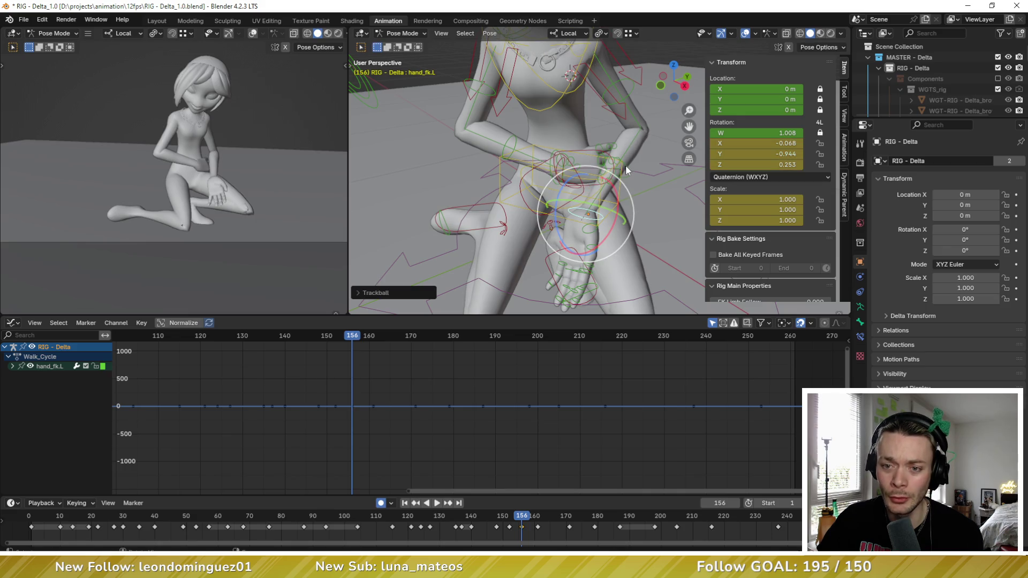
Step: Rotate the left forearm around its local X axis and the upper arm around local Y
{"action": "left_click", "coordinate": [625, 165]}
{"action": "key", "text": "r"}
{"action": "key", "text": "x"}
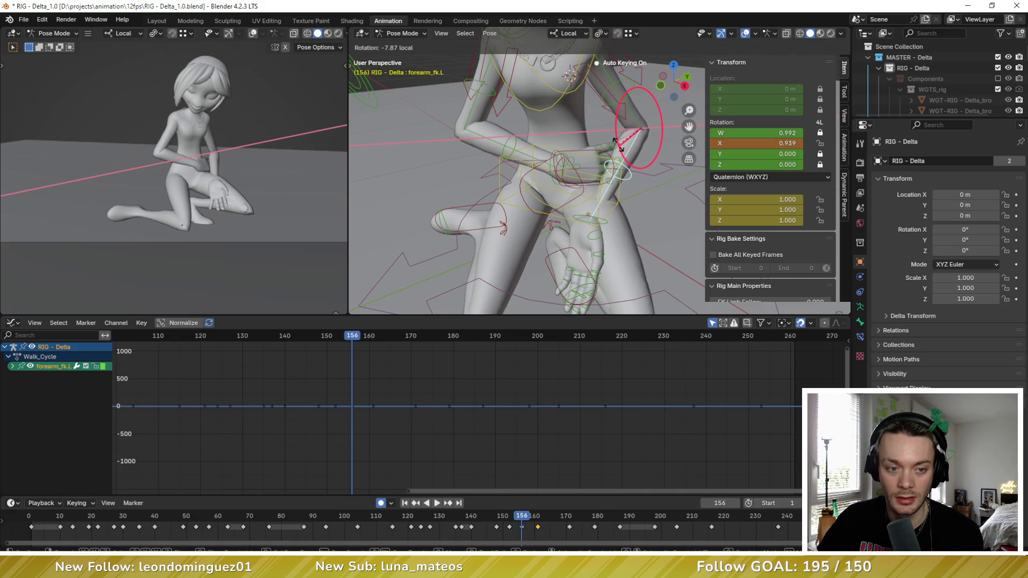
{"action": "left_click", "coordinate": [618, 143]}
{"action": "left_click", "coordinate": [624, 107]}
{"action": "middle_click_drag", "start_coordinate": [624, 107], "coordinate": [618, 138]}
{"action": "key", "text": "r"}
{"action": "key", "text": "y"}
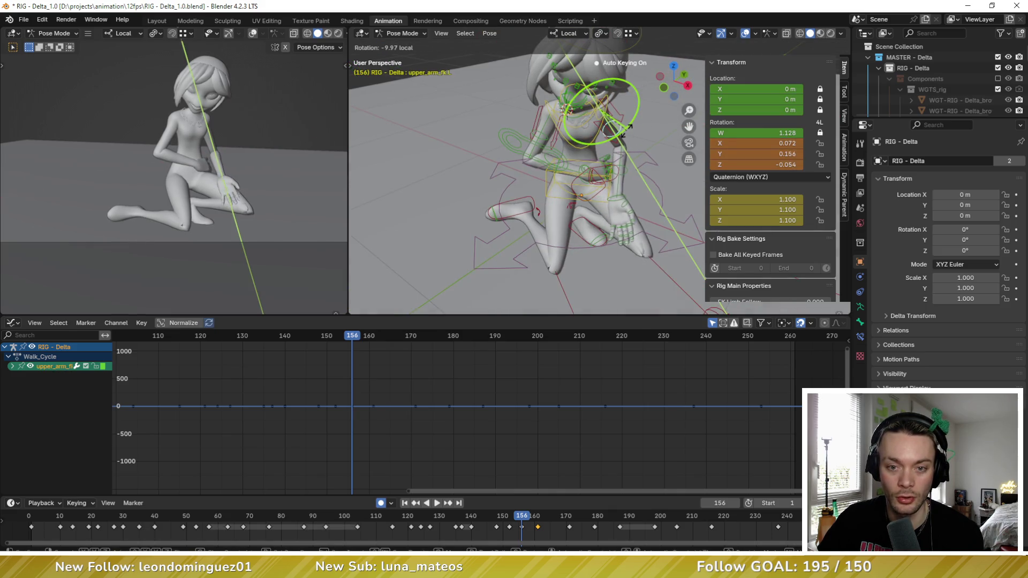
{"action": "left_click", "coordinate": [623, 131]}
{"action": "left_click", "coordinate": [626, 168]}
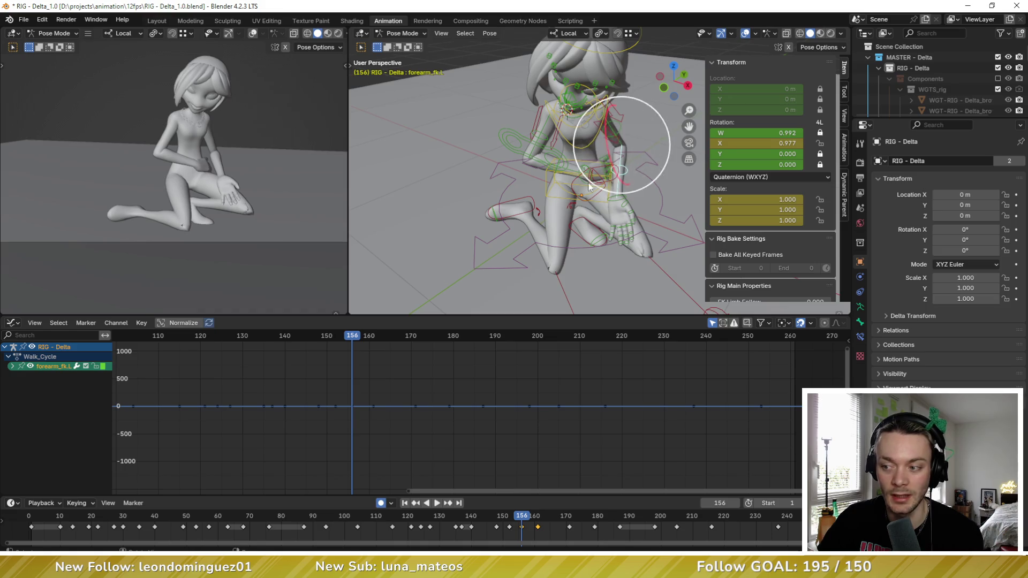
Step: Play back to check the pose, then step through keyframes 161 and 171
{"action": "key", "text": "space"}
{"action": "key", "text": "Escape"}
{"action": "key", "text": "Up"}
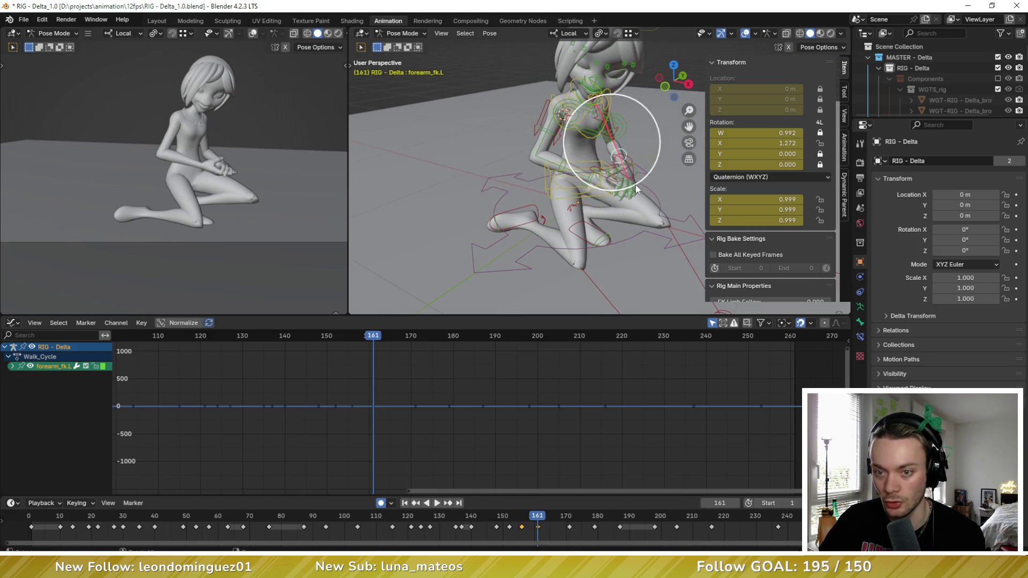
{"action": "key", "text": "Up"}
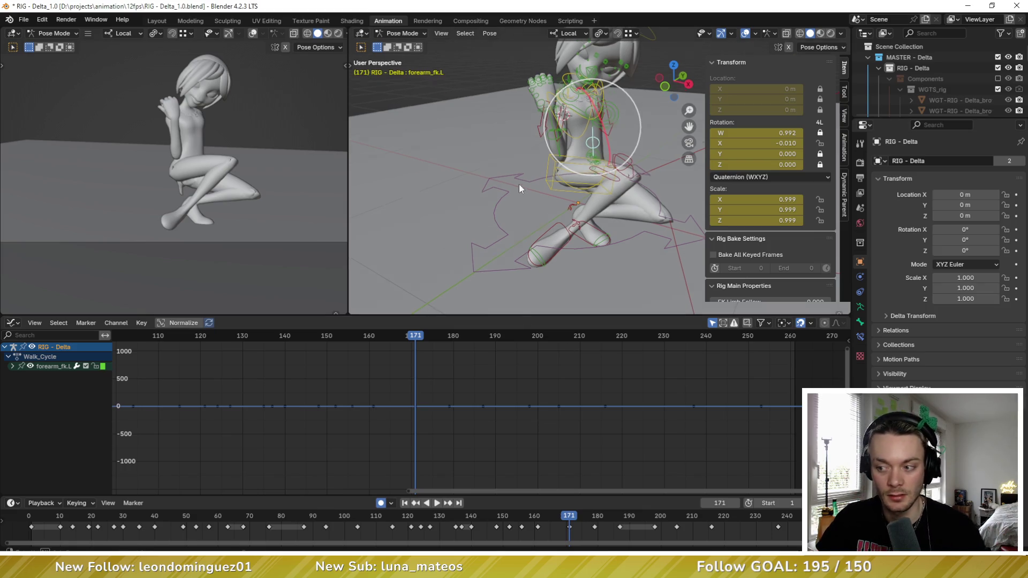
Step: Select all bones and key a Breakdowner in-between pose at frame 165
{"action": "key", "text": "a"}
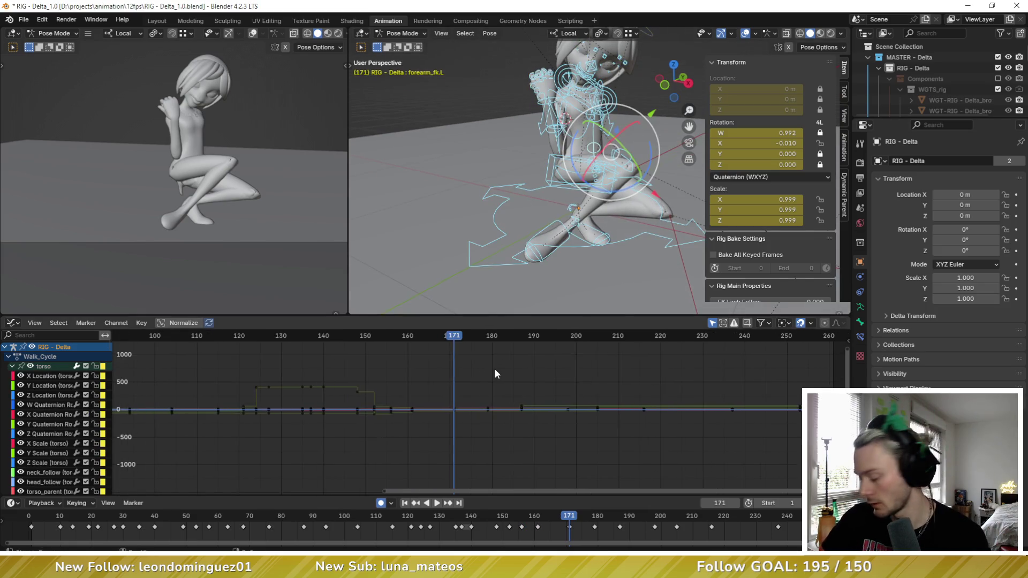
{"action": "key", "text": "Down"}
{"action": "key", "text": "Up"}
{"action": "key", "text": "Down"}
{"action": "key", "text": "Right"}
{"action": "key", "text": "Right"}
{"action": "key", "text": "Right"}
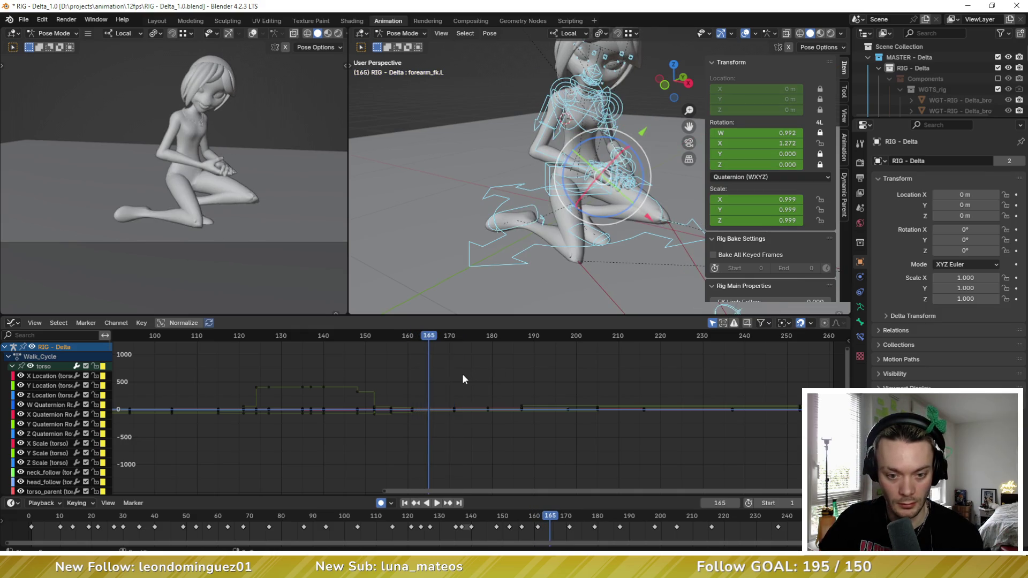
{"action": "key", "text": "Left"}
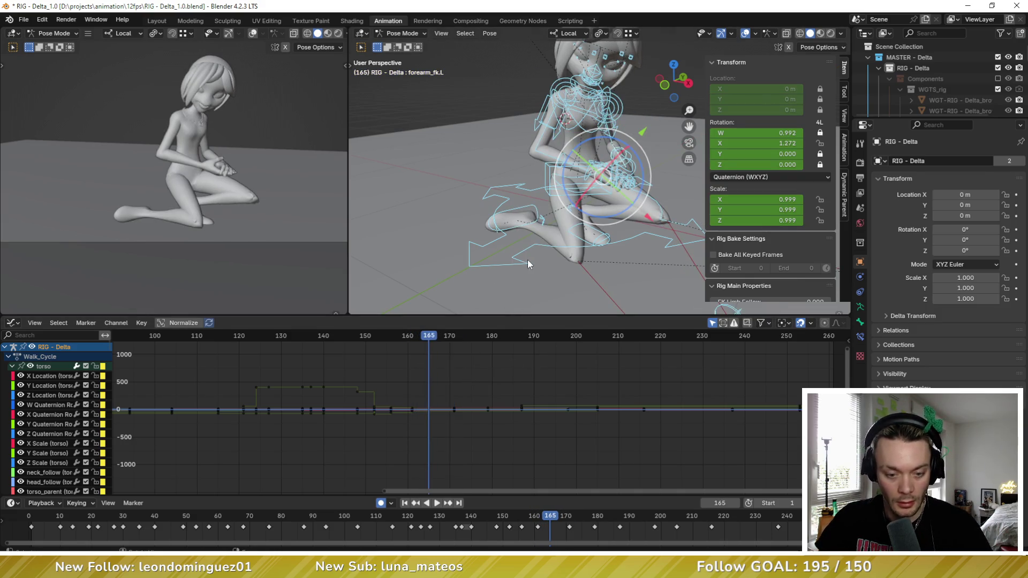
{"action": "key", "text": "shift+e"}
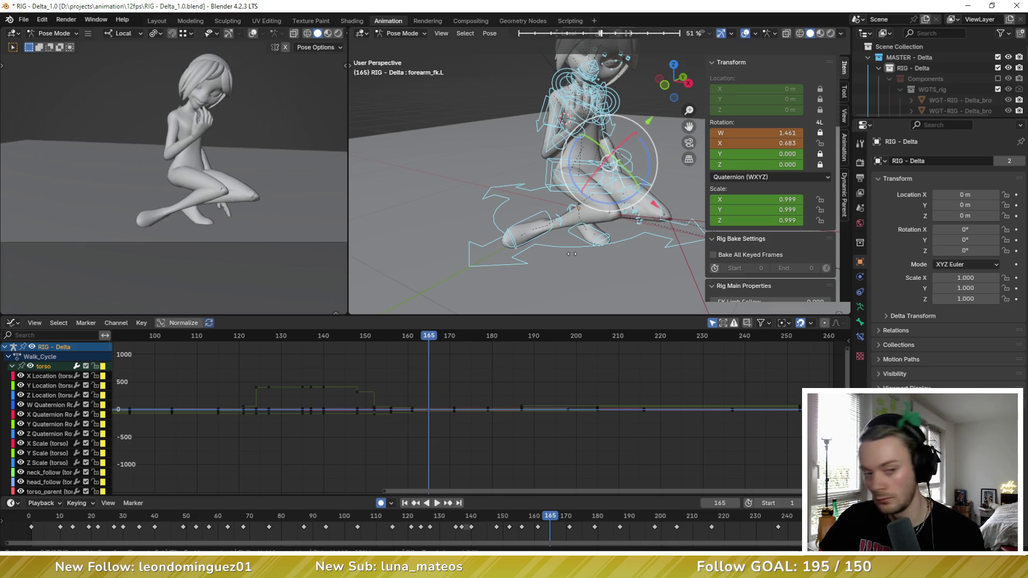
{"action": "left_click", "coordinate": [575, 257]}
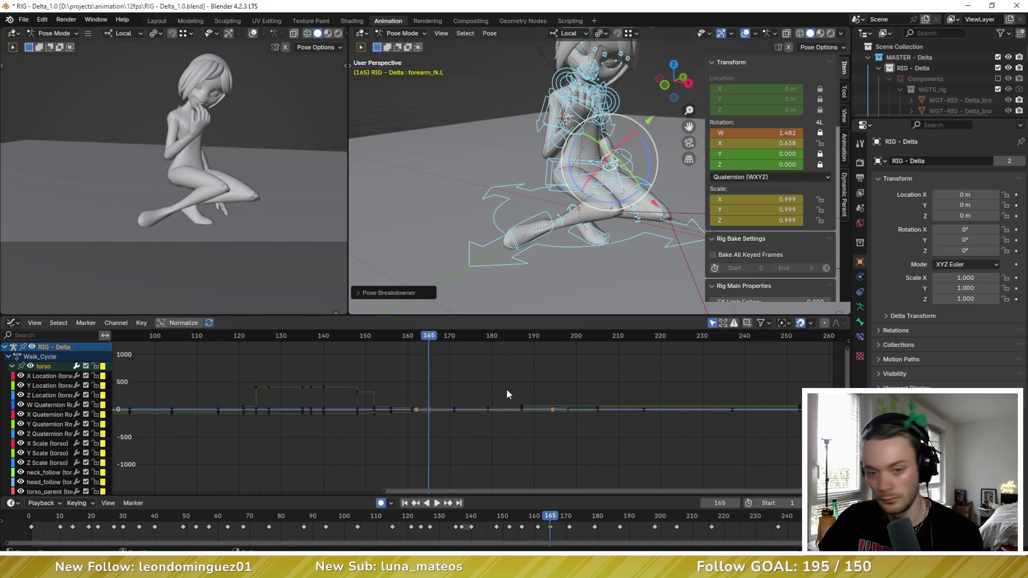
Step: Rotate the left forearm freely and key a breakdown in-between for the left upper arm
{"action": "middle_click_drag", "start_coordinate": [536, 215], "coordinate": [621, 169]}
{"action": "left_click", "coordinate": [621, 169]}
{"action": "left_click_drag", "start_coordinate": [621, 170], "coordinate": [609, 124]}
{"action": "key", "text": "bracketleft"}
{"action": "mouse_move", "coordinate": [602, 117]}
{"action": "middle_mouse_down"}
{"action": "mouse_move", "coordinate": [620, 122]}
{"action": "mouse_move", "coordinate": [614, 113]}
{"action": "middle_mouse_up"}
{"action": "key", "text": "shift+e"}
{"action": "left_click", "coordinate": [555, 123]}
Step: Compare the neighbouring keys, then return to frame 165 with the left forearm selected
{"action": "key", "text": "Down"}
{"action": "key", "text": "Up"}
{"action": "key", "text": "Up"}
{"action": "key", "text": "Down"}
{"action": "middle_click_drag", "start_coordinate": [592, 162], "coordinate": [595, 152]}
{"action": "left_click", "coordinate": [596, 150]}
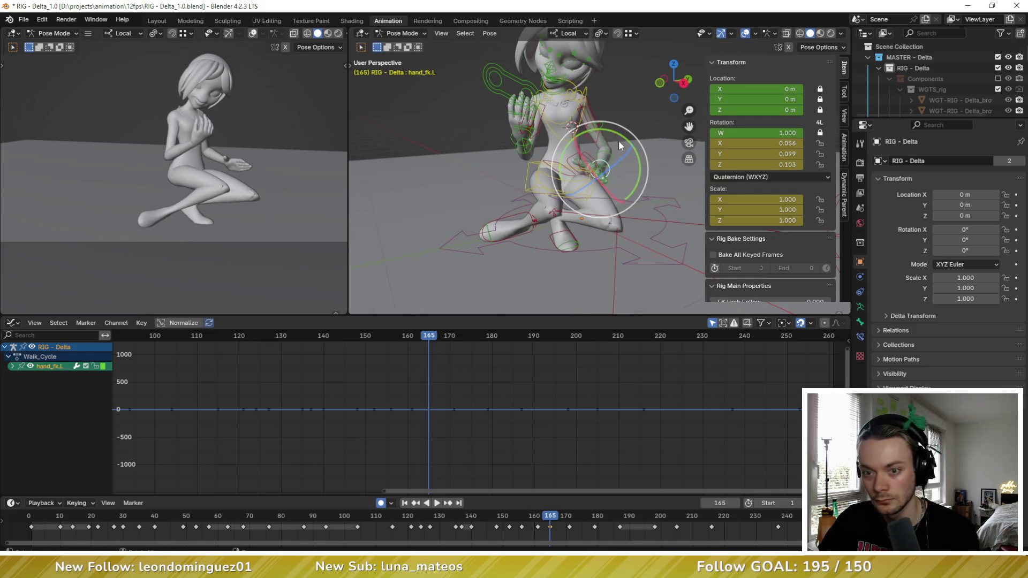
{"action": "left_click", "coordinate": [613, 152]}
Step: Rotate the left forearm, upper arm and hand so the hand lies flatter on the thigh
{"action": "key", "text": "r"}
{"action": "key", "text": "r"}
{"action": "left_click", "coordinate": [625, 195]}
{"action": "scroll", "coordinate": [626, 195], "scroll_direction": "up", "scroll_amount": 4}
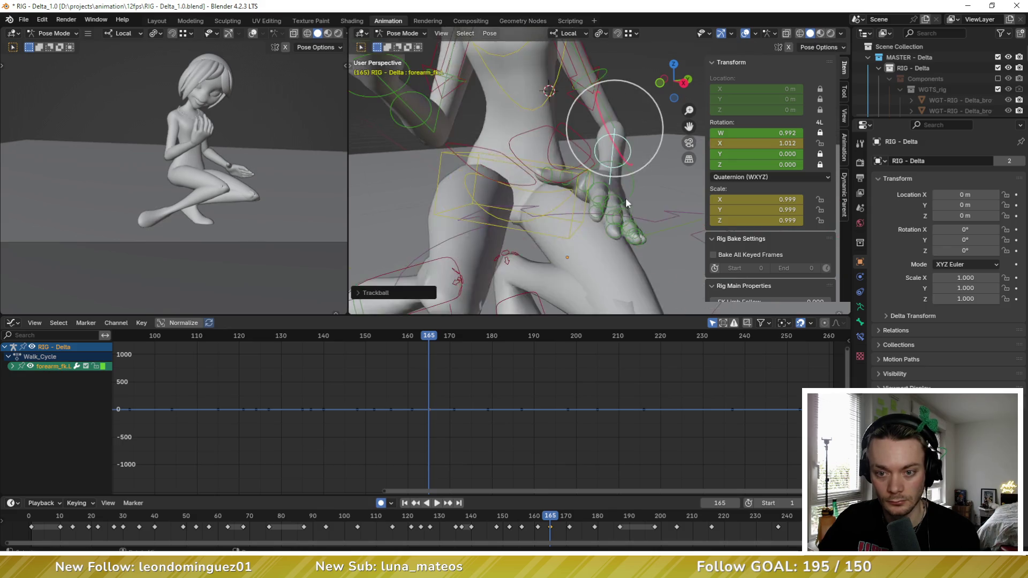
{"action": "left_click", "coordinate": [610, 79]}
{"action": "scroll", "coordinate": [605, 75], "scroll_direction": "down", "scroll_amount": 3}
{"action": "left_click_drag", "start_coordinate": [580, 63], "coordinate": [605, 77]}
{"action": "scroll", "coordinate": [636, 179], "scroll_direction": "up", "scroll_amount": 2}
{"action": "left_click", "coordinate": [613, 181]}
{"action": "middle_click_drag", "start_coordinate": [613, 181], "coordinate": [627, 154]}
{"action": "mouse_move", "coordinate": [627, 154]}
{"action": "left_mouse_down"}
{"action": "mouse_move", "coordinate": [615, 160]}
{"action": "mouse_move", "coordinate": [605, 146]}
{"action": "mouse_move", "coordinate": [612, 150]}
{"action": "left_mouse_up"}
{"action": "mouse_move", "coordinate": [612, 150]}
{"action": "middle_mouse_down"}
{"action": "mouse_move", "coordinate": [615, 118]}
{"action": "mouse_move", "coordinate": [604, 176]}
{"action": "mouse_move", "coordinate": [594, 170]}
{"action": "middle_mouse_up"}
{"action": "left_click", "coordinate": [616, 117]}
Step: Rotate the left thumb base, then select the index, middle, ring and pinky finger bones
{"action": "left_click", "coordinate": [602, 167]}
{"action": "mouse_move", "coordinate": [594, 170]}
{"action": "left_mouse_down"}
{"action": "mouse_move", "coordinate": [589, 164]}
{"action": "mouse_move", "coordinate": [618, 166]}
{"action": "left_mouse_up"}
{"action": "mouse_move", "coordinate": [618, 166]}
{"action": "middle_mouse_down"}
{"action": "mouse_move", "coordinate": [474, 195]}
{"action": "mouse_move", "coordinate": [536, 241]}
{"action": "middle_mouse_up"}
{"action": "left_click", "coordinate": [554, 260]}
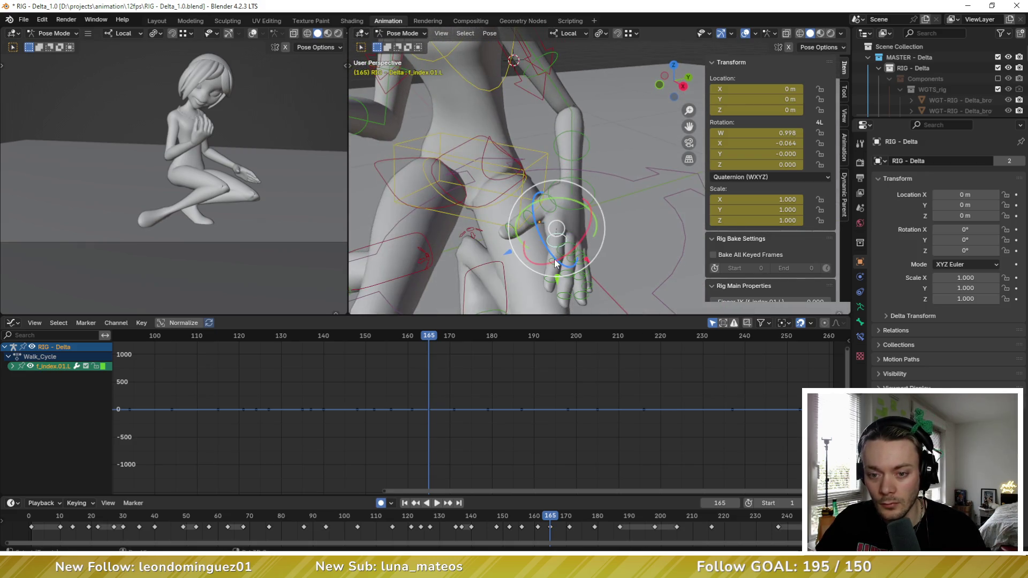
{"action": "left_click", "coordinate": [560, 244], "text": "shift"}
{"action": "left_click", "coordinate": [568, 236], "text": "shift"}
{"action": "left_click", "coordinate": [573, 251], "text": "shift"}
{"action": "left_click", "coordinate": [579, 257], "text": "shift"}
{"action": "left_click", "coordinate": [589, 273], "text": "shift"}
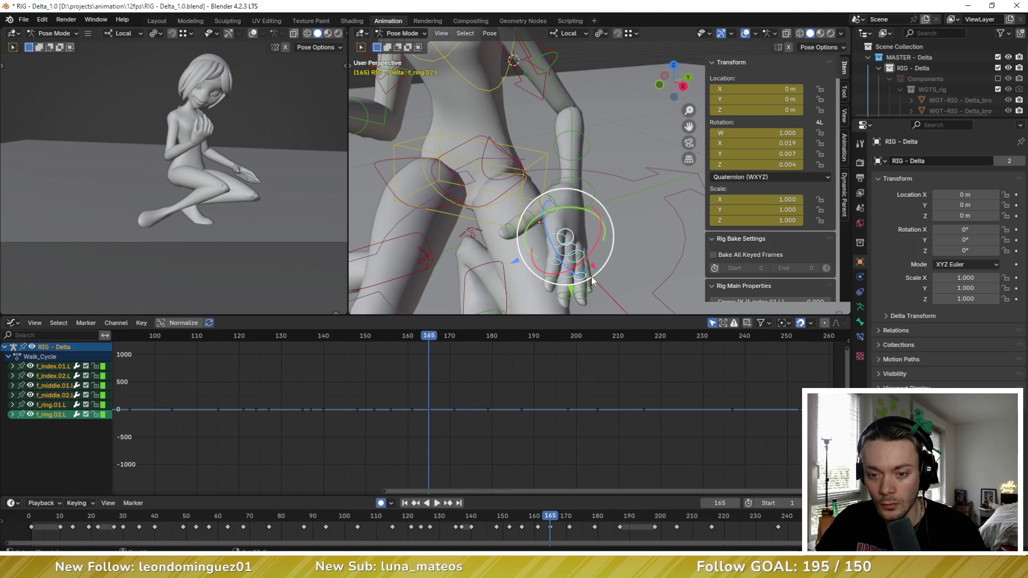
{"action": "left_click", "coordinate": [590, 266], "text": "shift"}
{"action": "left_click", "coordinate": [589, 256], "text": "shift"}
{"action": "middle_click_drag", "start_coordinate": [589, 256], "coordinate": [555, 262]}
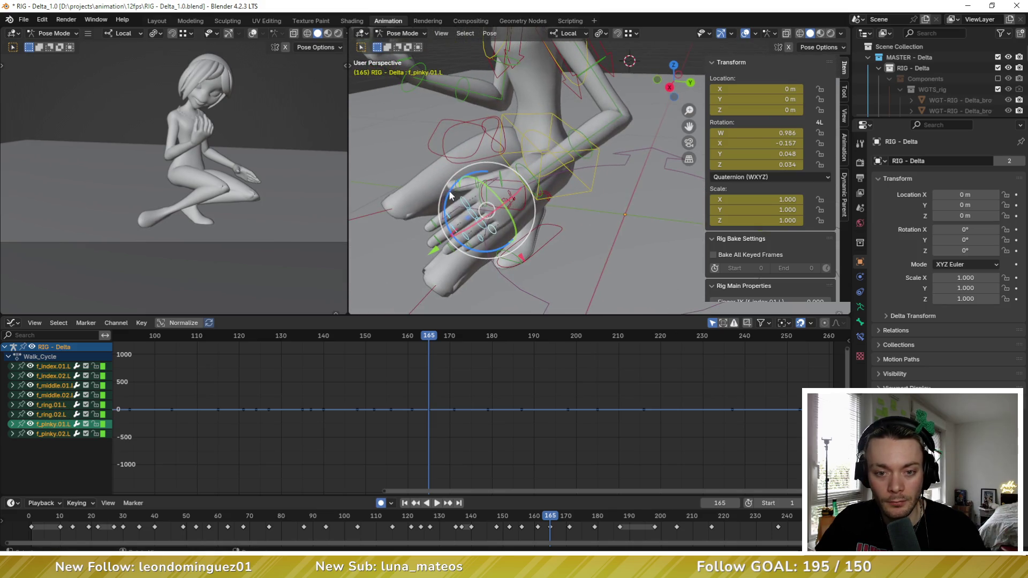
Step: Curl the selected fingers around the Z axis and rotate the left thumb base again
{"action": "key", "text": "r"}
{"action": "key", "text": "z"}
{"action": "left_click", "coordinate": [485, 193]}
{"action": "mouse_move", "coordinate": [484, 193]}
{"action": "middle_mouse_down"}
{"action": "mouse_move", "coordinate": [562, 209]}
{"action": "mouse_move", "coordinate": [586, 177]}
{"action": "mouse_move", "coordinate": [581, 193]}
{"action": "mouse_move", "coordinate": [531, 164]}
{"action": "mouse_move", "coordinate": [544, 155]}
{"action": "mouse_move", "coordinate": [533, 120]}
{"action": "middle_mouse_up"}
{"action": "left_click", "coordinate": [578, 183]}
{"action": "key", "text": "r"}
{"action": "key", "text": "r"}
{"action": "left_click", "coordinate": [601, 166]}
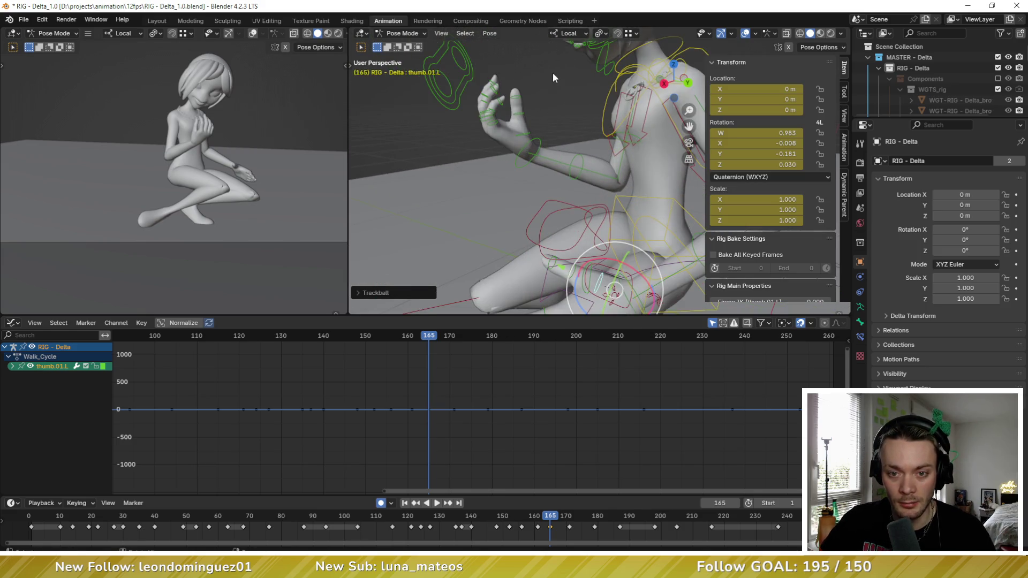
{"action": "left_click_drag", "start_coordinate": [484, 60], "coordinate": [538, 158]}
Step: Blend Breakdowner in-between poses for the left arm, then for the left hand alone
{"action": "key", "text": "shift+e"}
{"action": "left_click", "coordinate": [587, 130]}
{"action": "left_click", "coordinate": [578, 151], "text": "shift"}
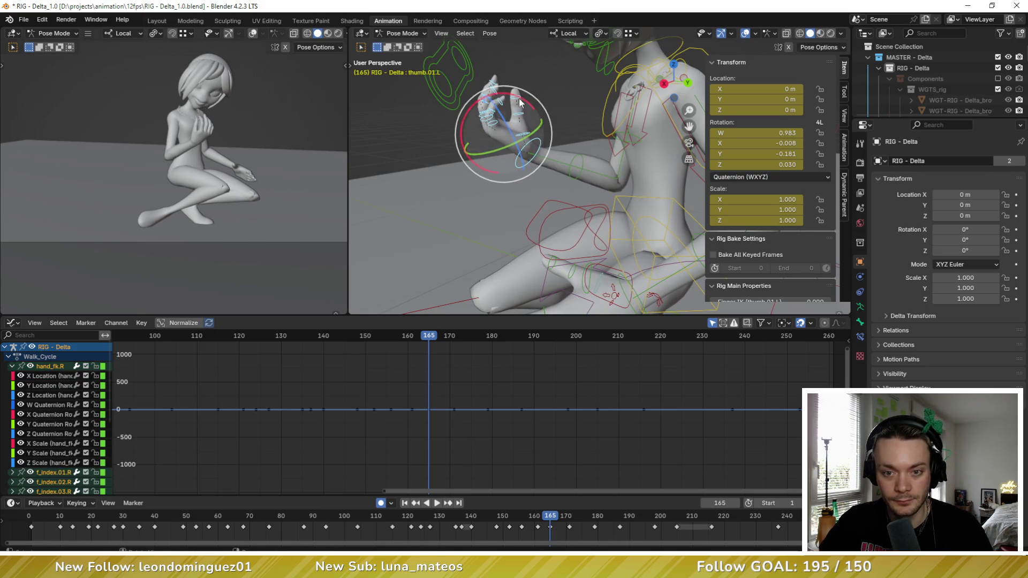
{"action": "key", "text": "shift+e"}
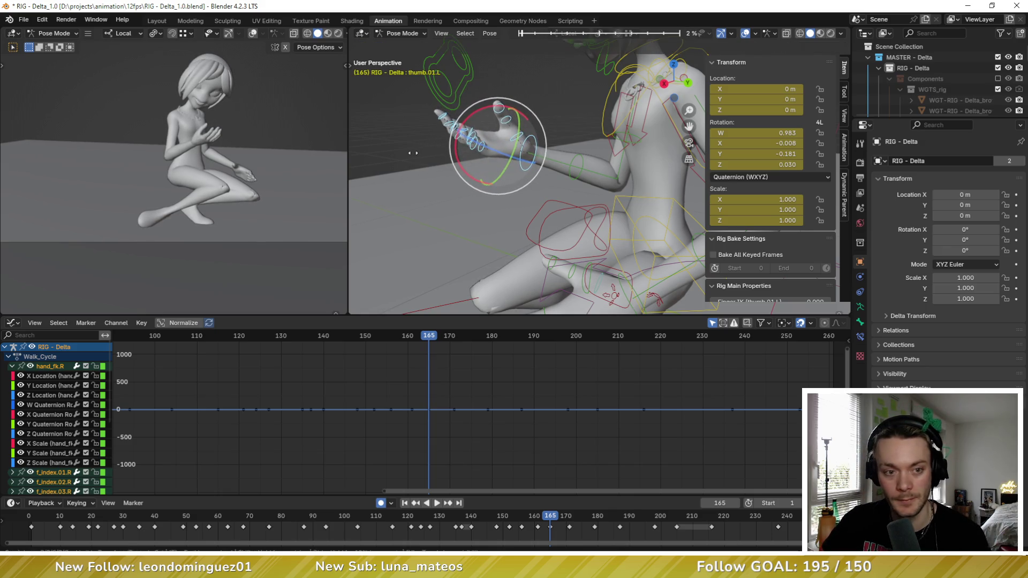
{"action": "left_click", "coordinate": [528, 159]}
Step: Turn the right hand palm-up with free and Y-axis rotations, then advance to keyframe 171
{"action": "left_click", "coordinate": [530, 166]}
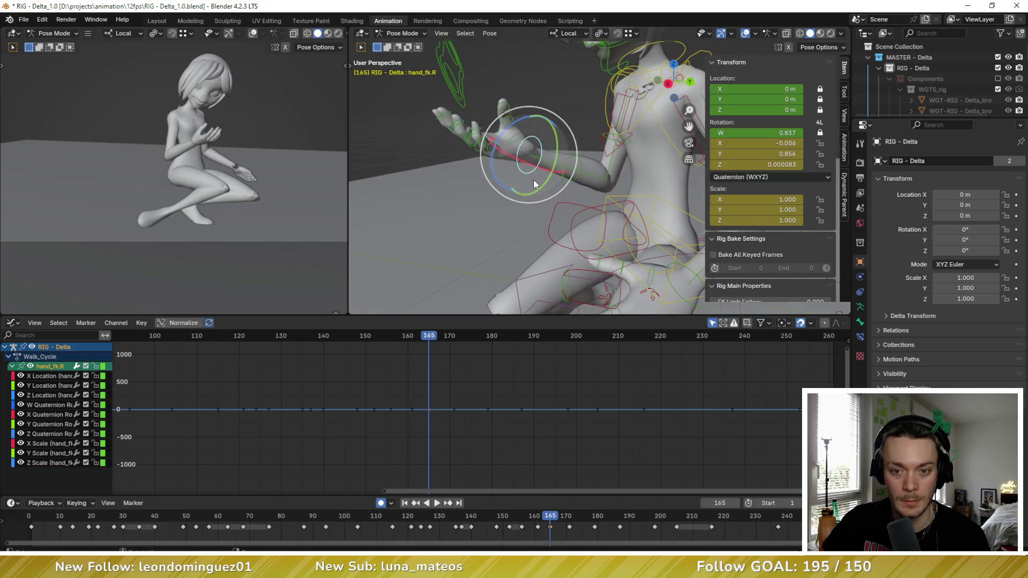
{"action": "middle_click_drag", "start_coordinate": [533, 179], "coordinate": [565, 147]}
{"action": "key", "text": "r"}
{"action": "key", "text": "r"}
{"action": "left_click", "coordinate": [573, 147]}
{"action": "key", "text": "r"}
{"action": "key", "text": "y"}
{"action": "left_click", "coordinate": [551, 122]}
{"action": "key", "text": "r"}
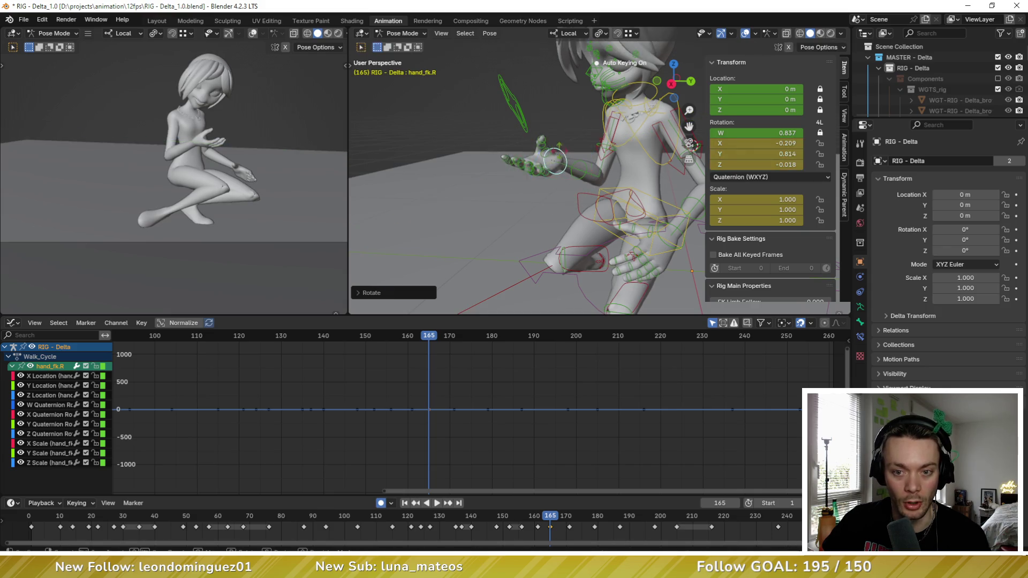
{"action": "left_click", "coordinate": [557, 140]}
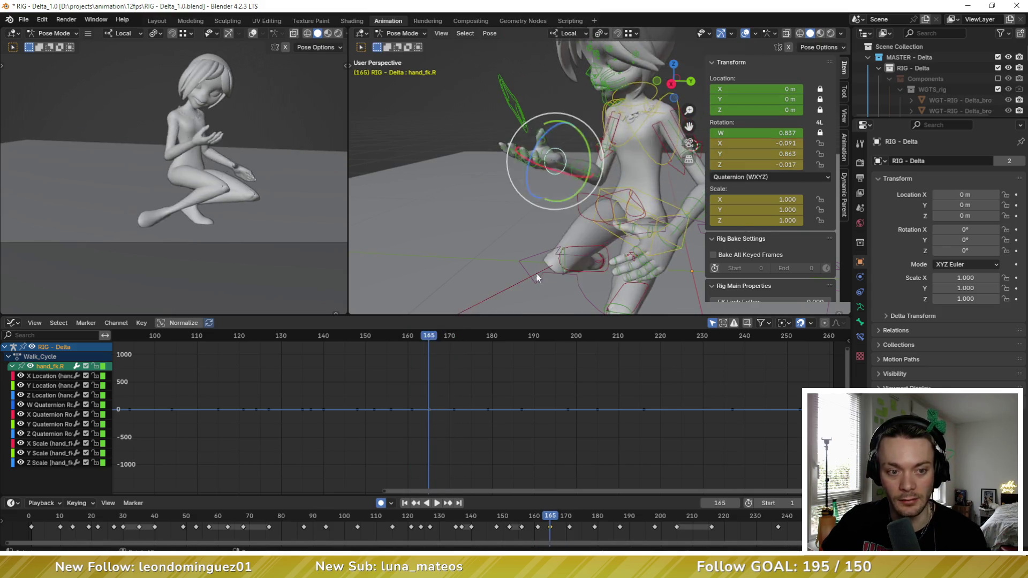
{"action": "key", "text": "Up"}
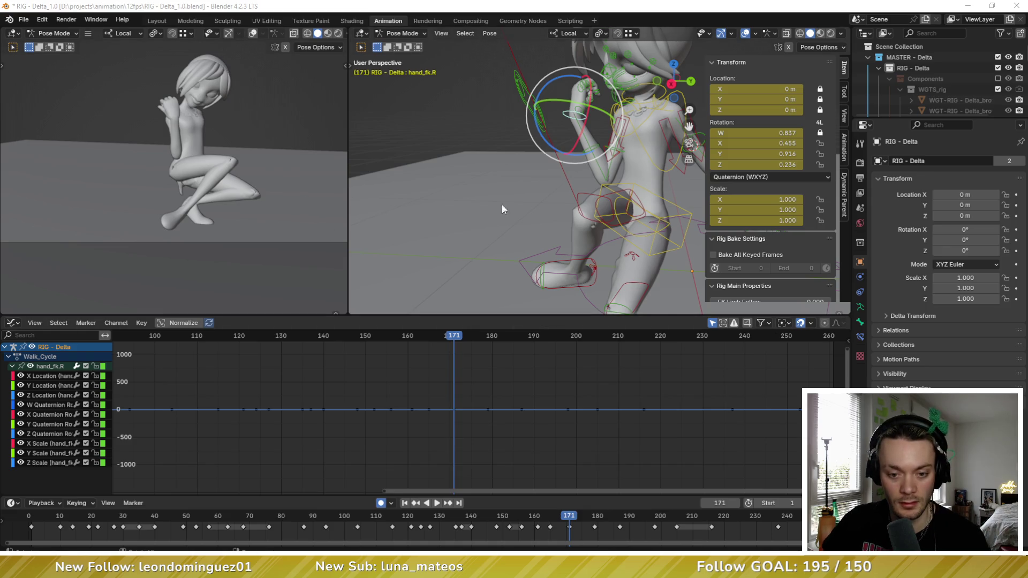
Step: Key a Breakdowner in-between pose for all bones at frame 175
{"action": "key", "text": "a"}
{"action": "key", "text": "Right"}
{"action": "key", "text": "Right"}
{"action": "key", "text": "Right"}
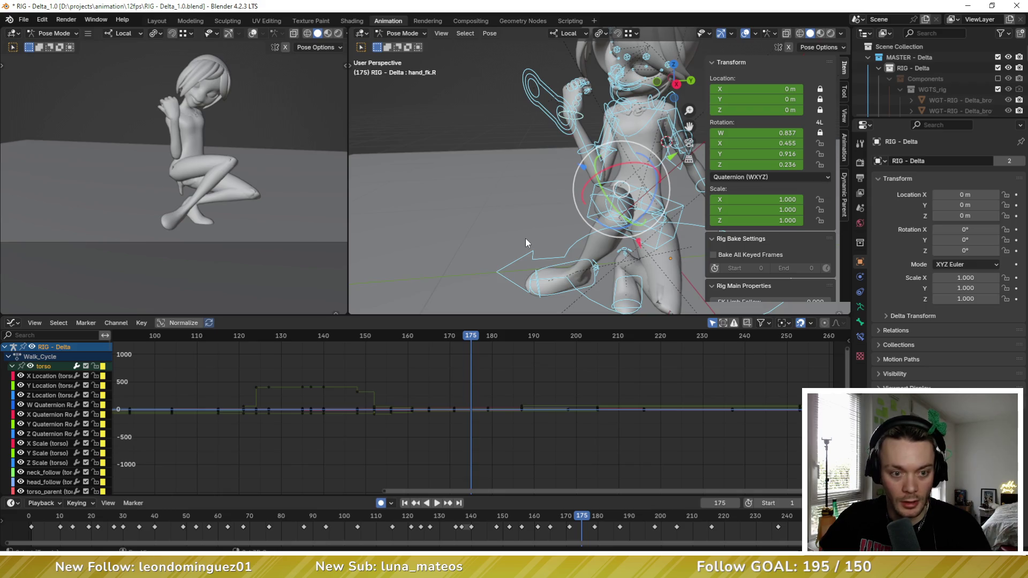
{"action": "key", "text": "shift+e"}
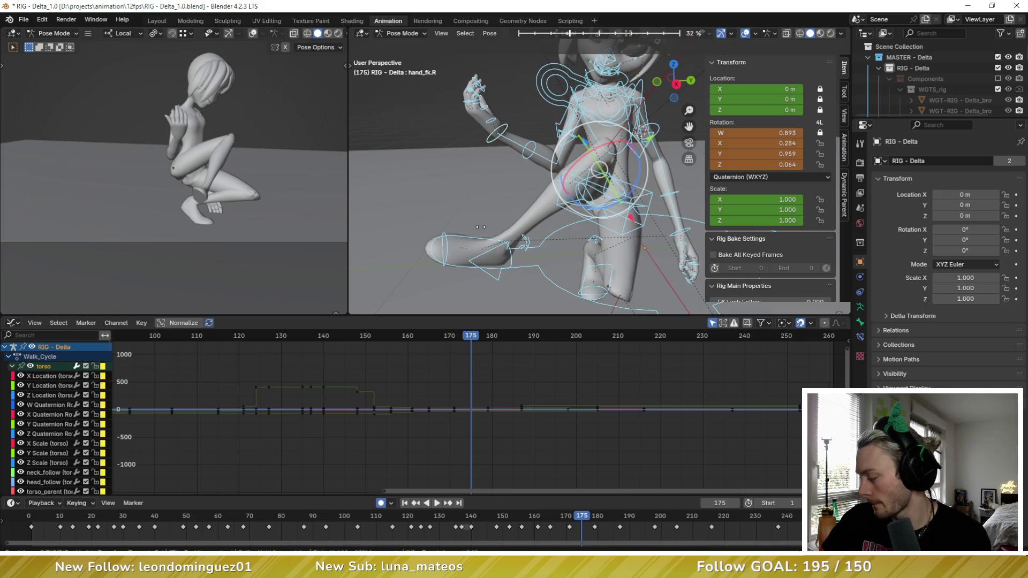
{"action": "left_click", "coordinate": [481, 227]}
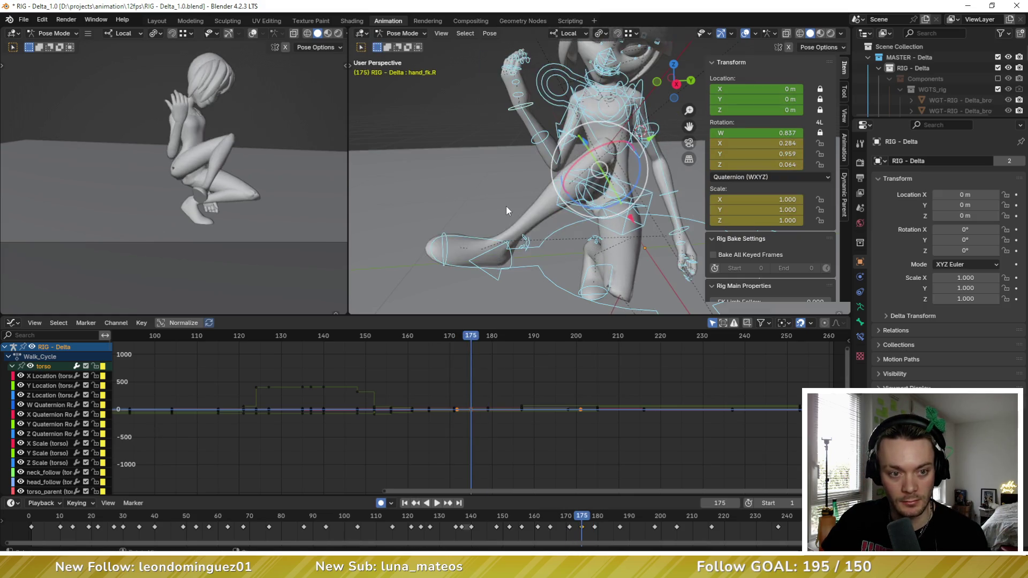
Step: Hide the sidebar, compare frames 171 and 179, and bring up the reference dance video
{"action": "key", "text": "n"}
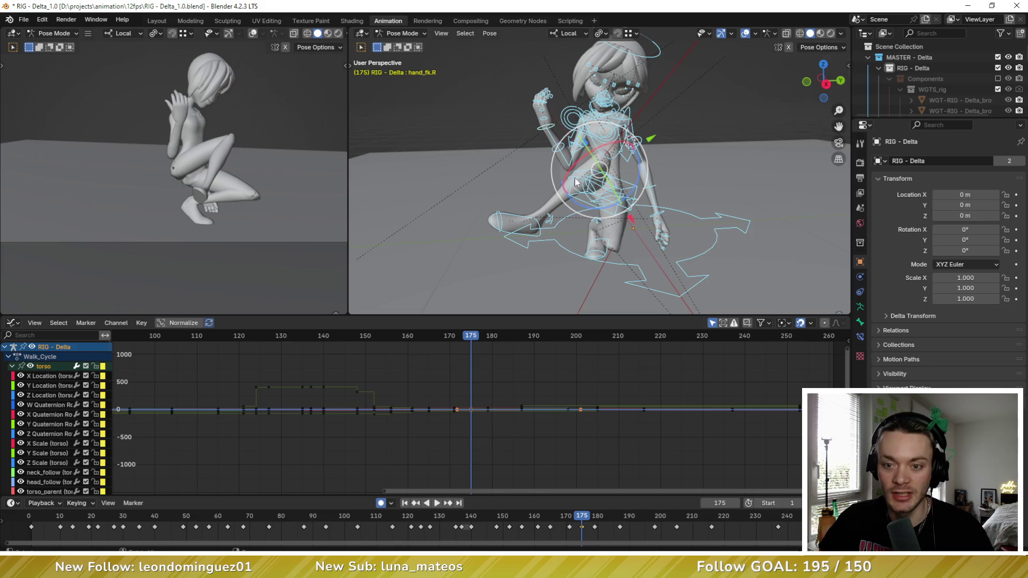
{"action": "middle_click_drag", "start_coordinate": [535, 181], "coordinate": [578, 185]}
{"action": "key", "text": "Down"}
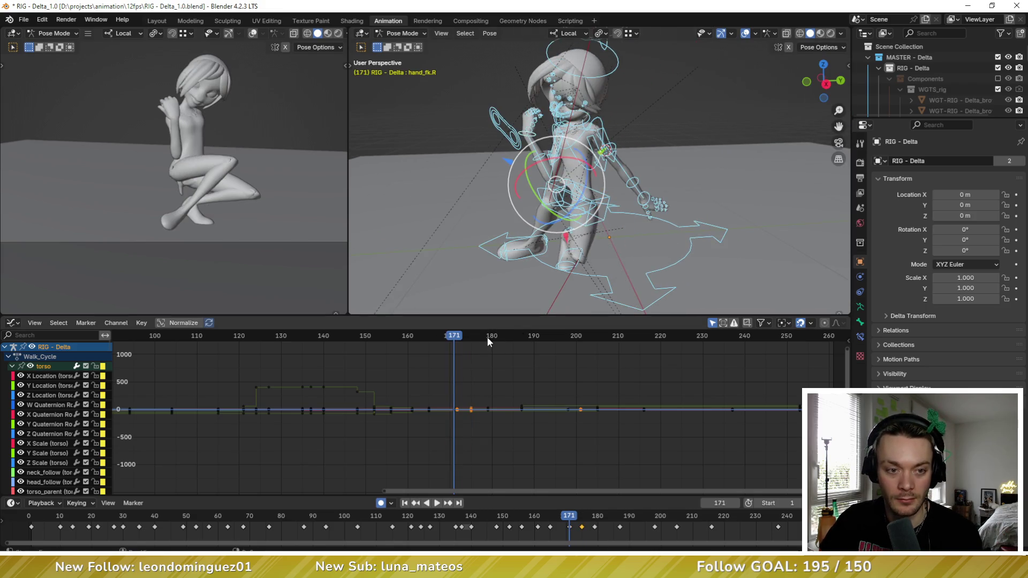
{"action": "left_click", "coordinate": [488, 337]}
{"action": "key", "text": "Down"}
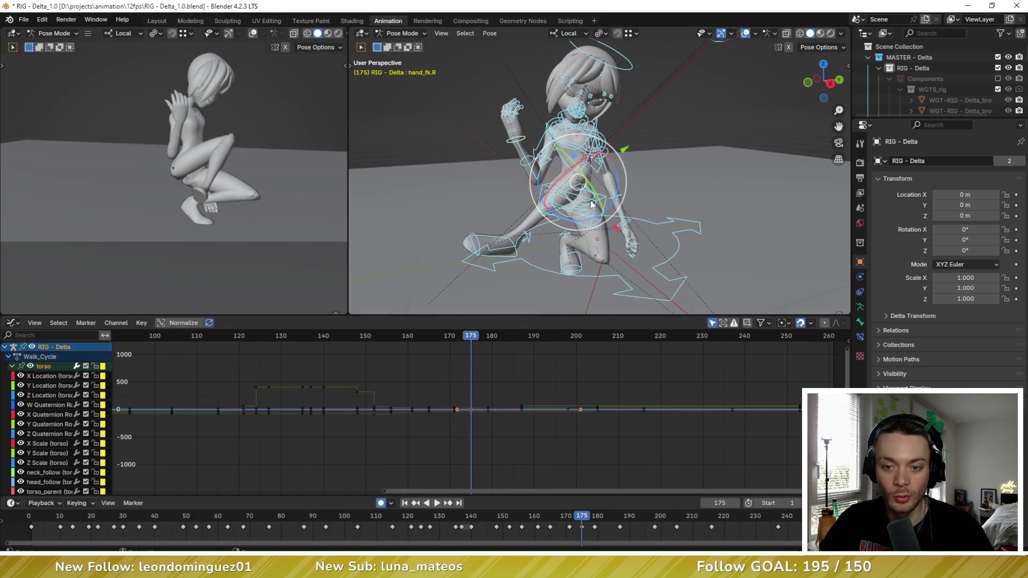
{"action": "middle_click_drag", "start_coordinate": [227, 150], "coordinate": [192, 181], "text": "shift"}
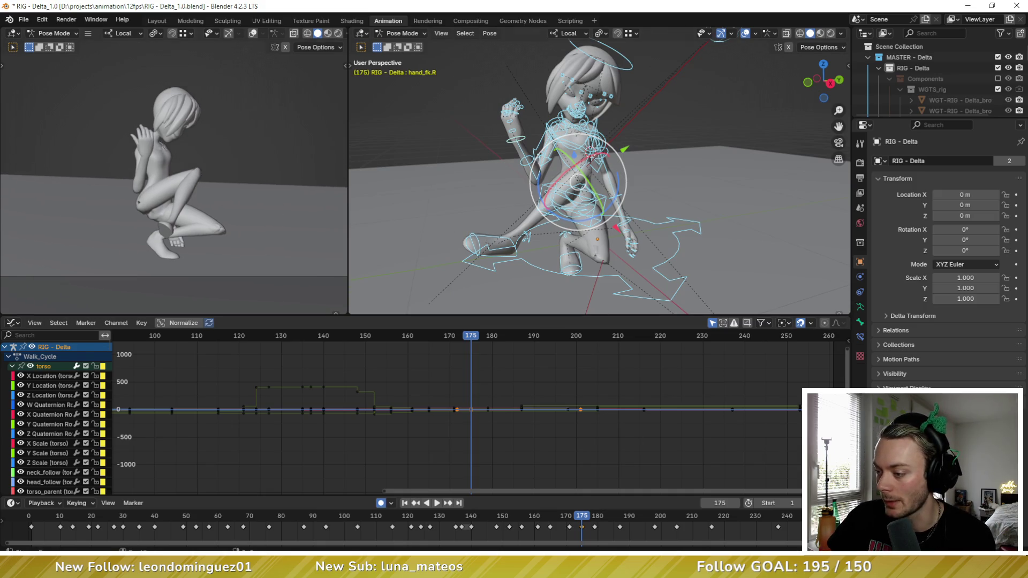
{"action": "key", "text": "alt+Tab"}
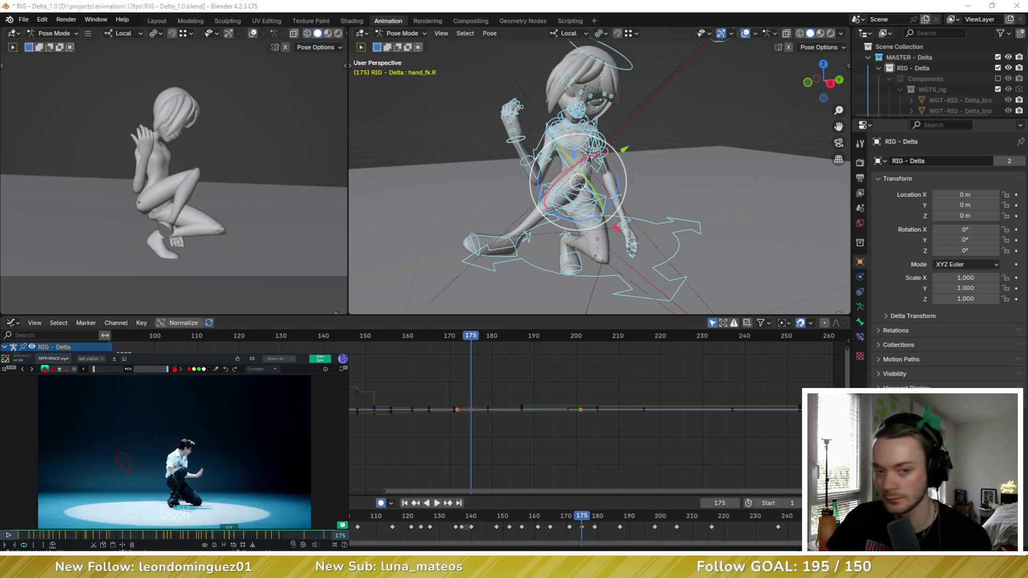
Step: Step the animation to the frame 179 kick and scrub the reference video from 171 to 175
{"action": "middle_click_drag", "start_coordinate": [589, 225], "coordinate": [627, 196]}
{"action": "key", "text": "Down"}
{"action": "key", "text": "Up"}
{"action": "key", "text": "Up"}
{"action": "key", "text": "Down"}
{"action": "key", "text": "Up"}
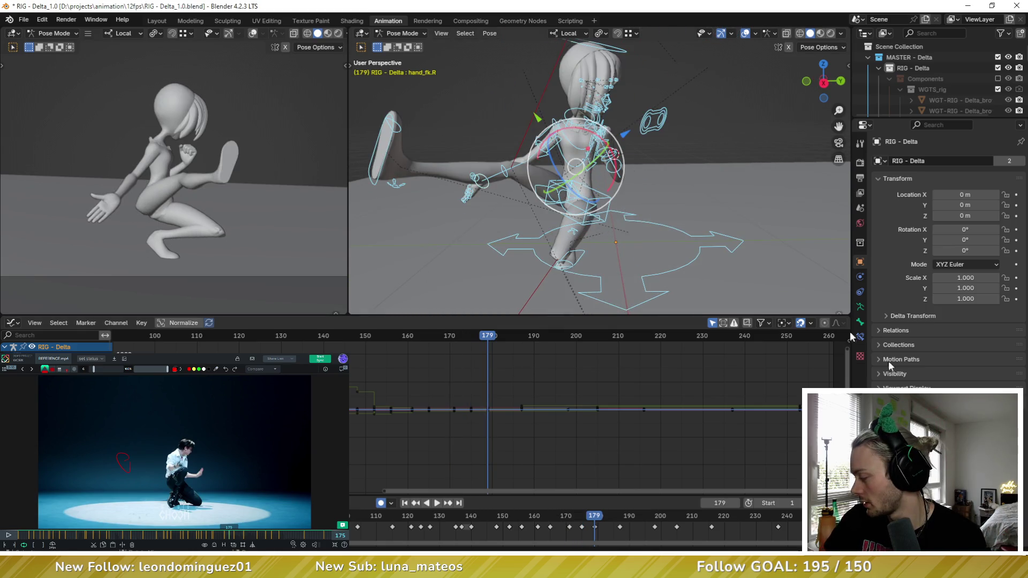
{"action": "left_click", "coordinate": [225, 535]}
{"action": "left_click_drag", "start_coordinate": [225, 536], "coordinate": [230, 536]}
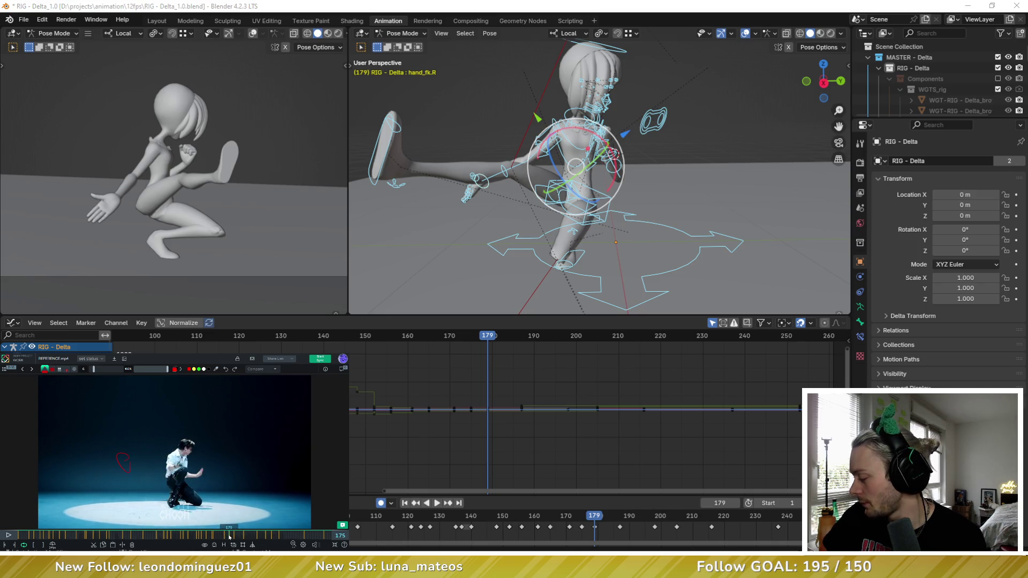